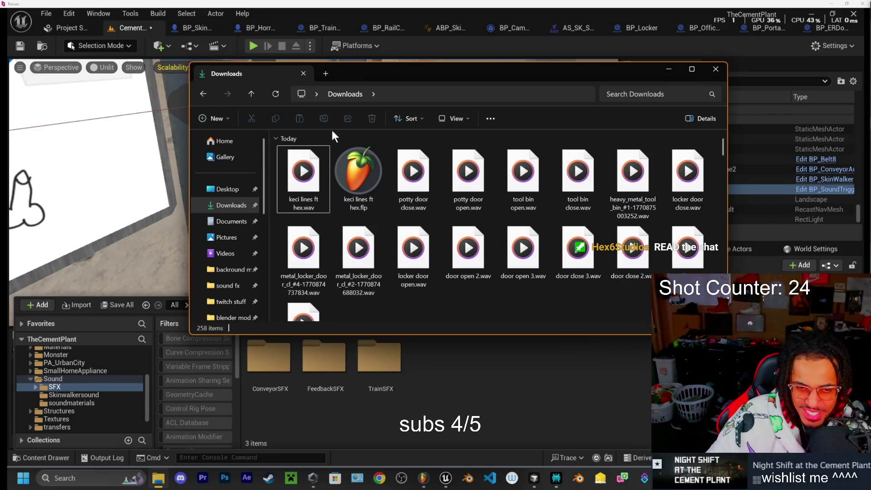
Drag keci lines ft hex.wav from Downloads into the Content Browser's Sound/SFX folder.
mouse_move(312, 200)
mouse_down()
mouse_move(418, 354)
mouse_move(460, 383)
mouse_move(468, 400)
mouse_up()
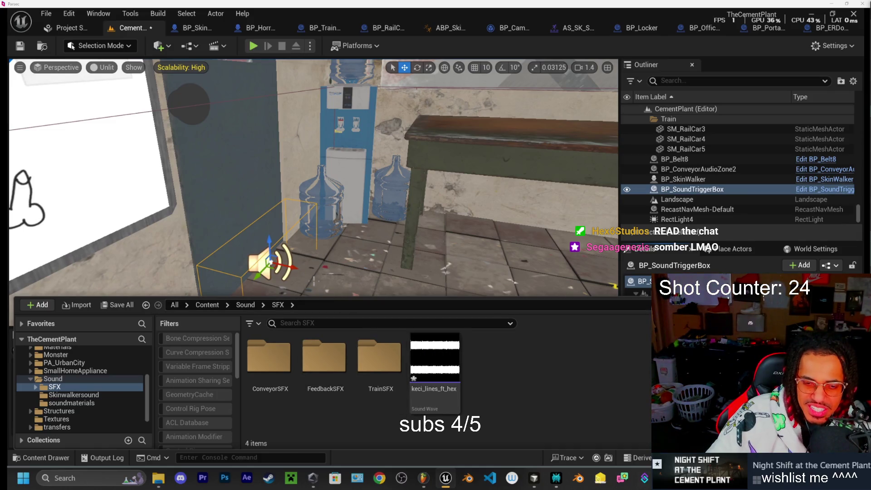
Choose keci_lines_ft_hex as the Sound asset in BP_SoundTriggerBox's Details.
click(735, 262)
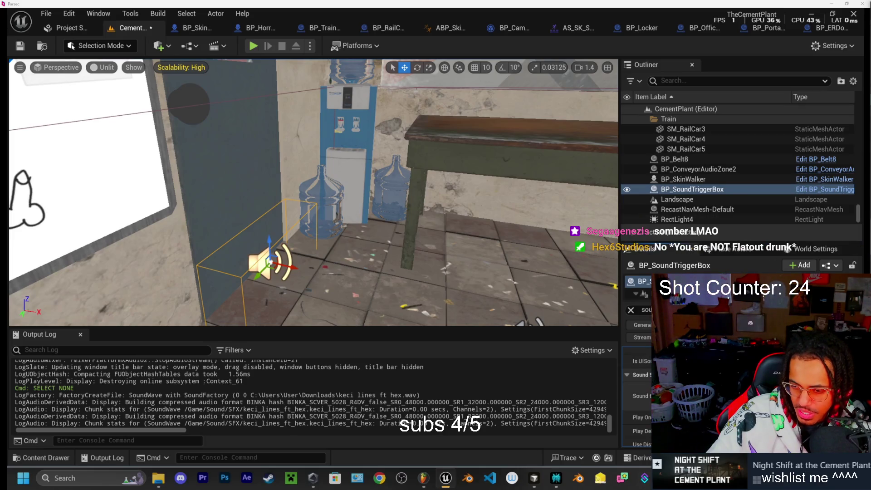
click(749, 396)
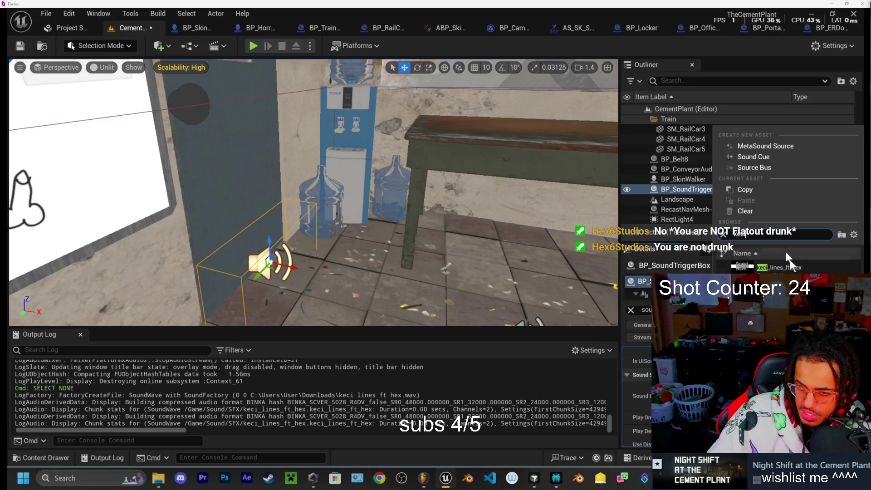
click(737, 267)
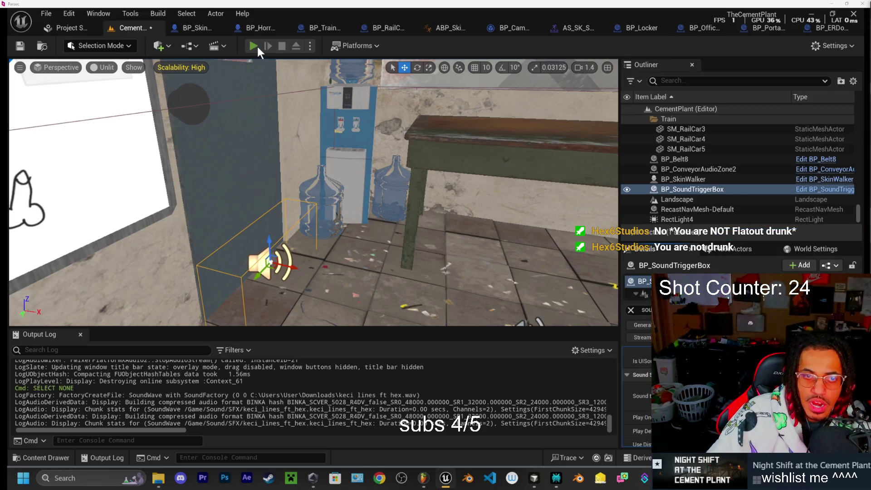
Do a quick test run, switch to the BP_OfficeDoor blueprint, then start a new playtest.
click(254, 46)
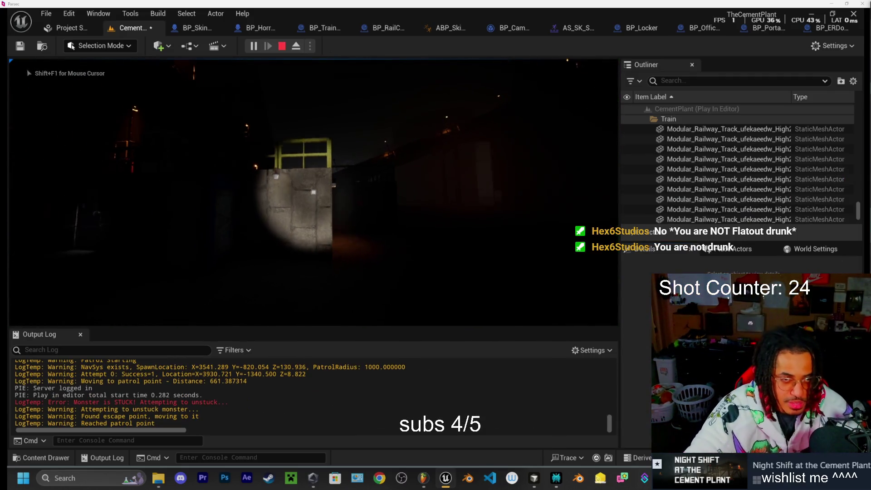
key(Escape)
click(210, 28)
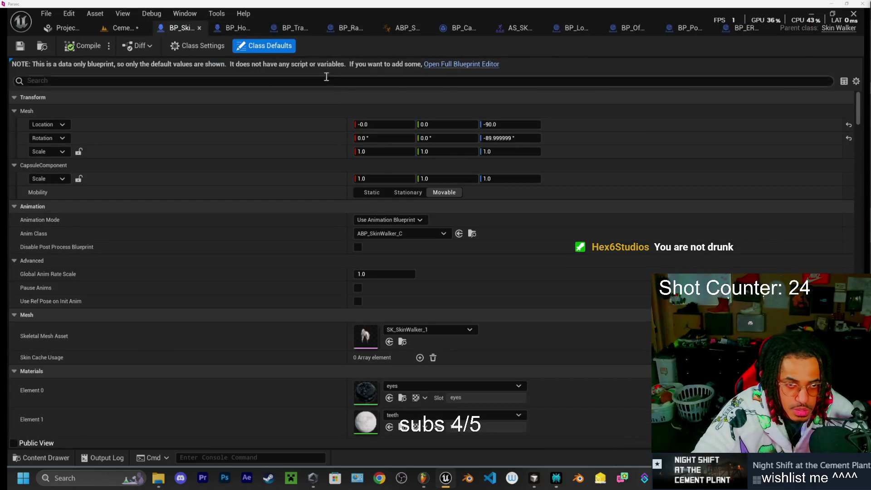
click(633, 28)
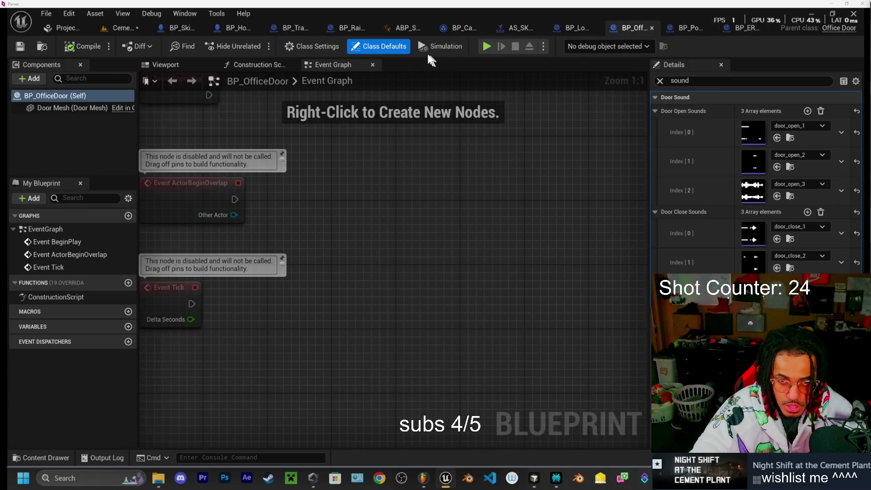
click(487, 46)
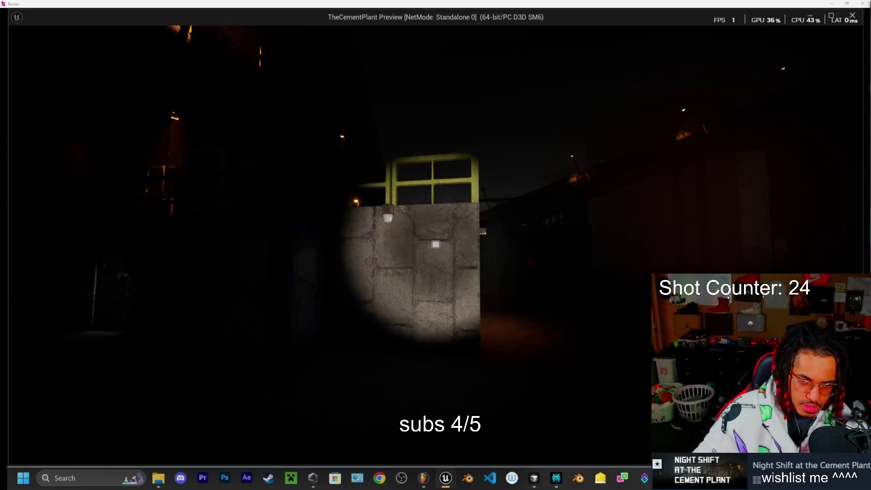
Walk up to the portable toilet and open and shut its door several times.
key(w)
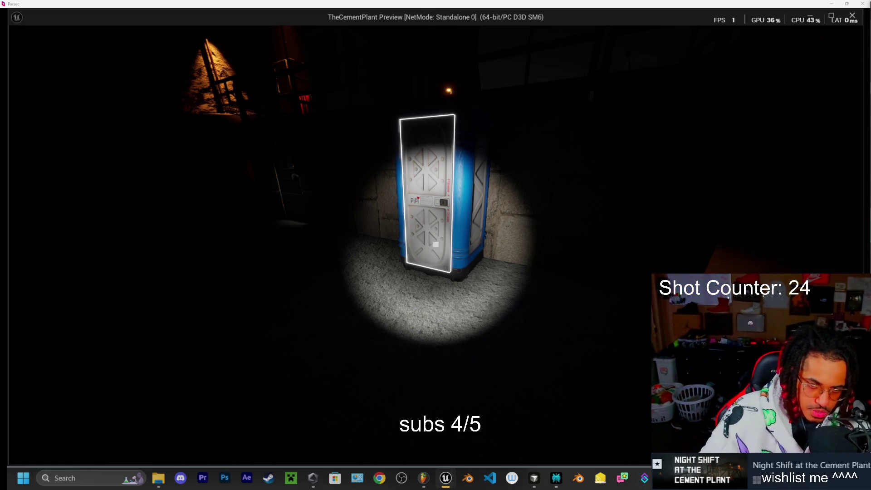
key(w)
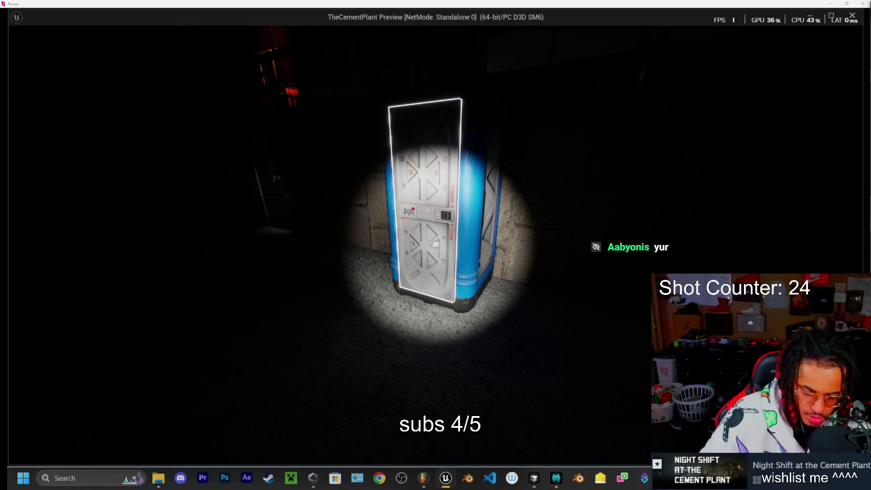
key(w)
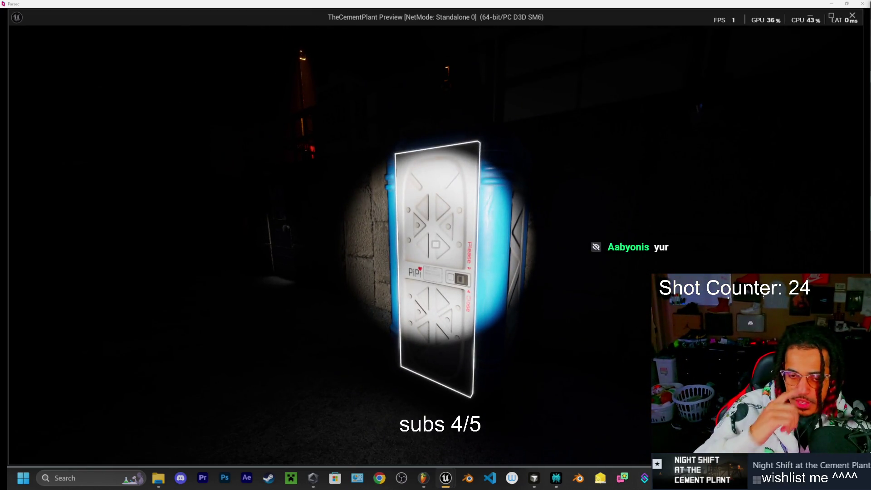
key(w)
key(w)
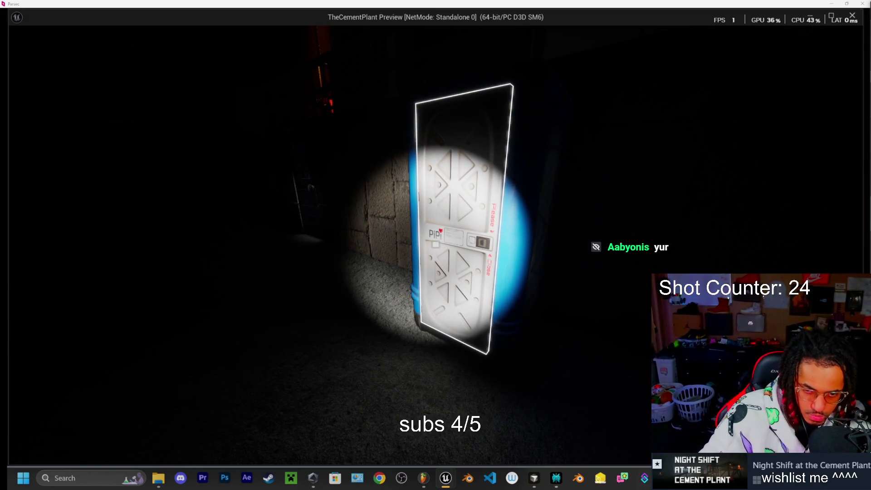
key(e)
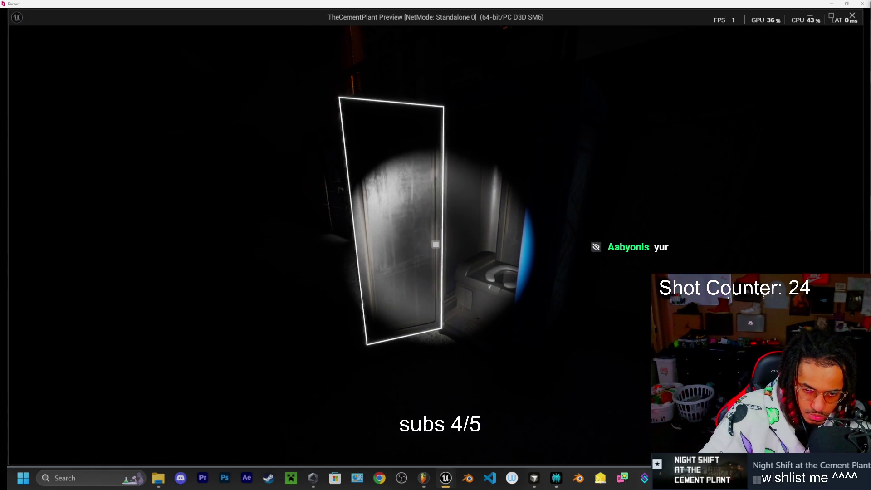
key(e)
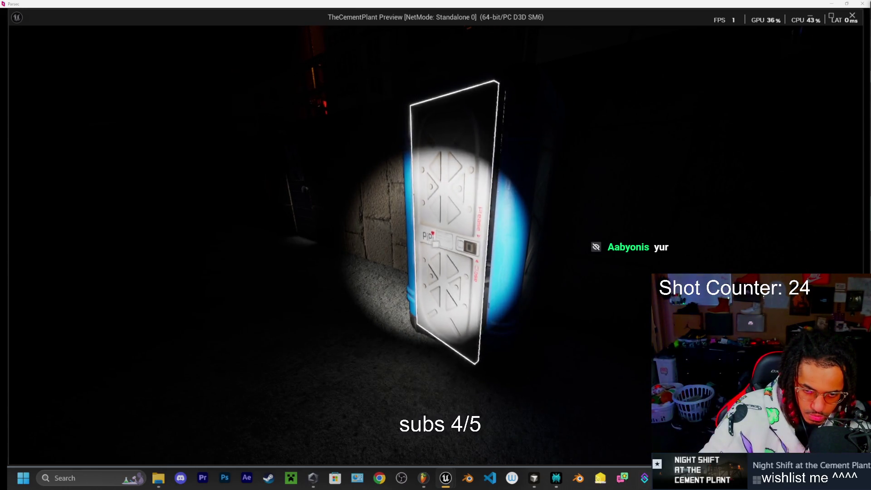
key(e)
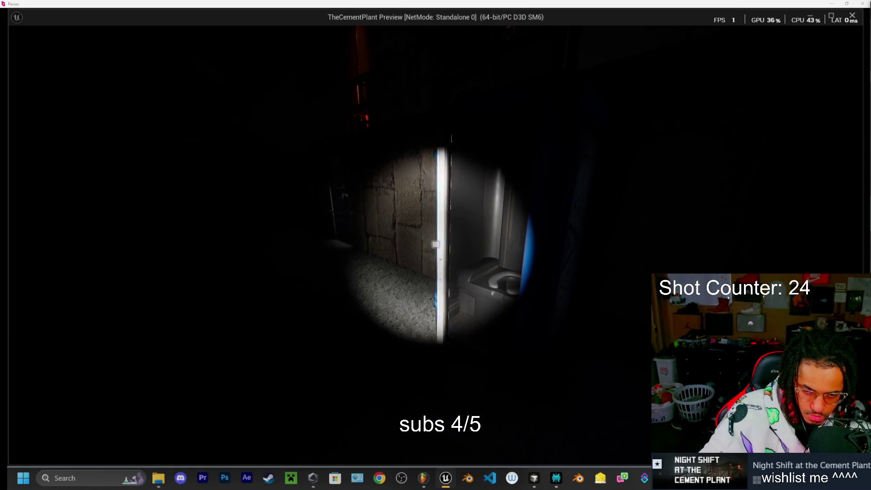
key(e)
key(e)
key(e)
key(w)
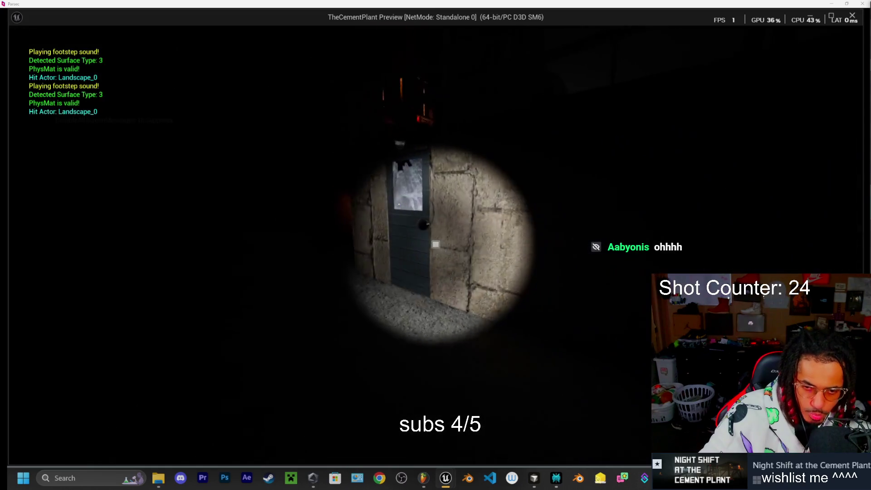
Walk to the office door, open it, and end the playtest.
key(w)
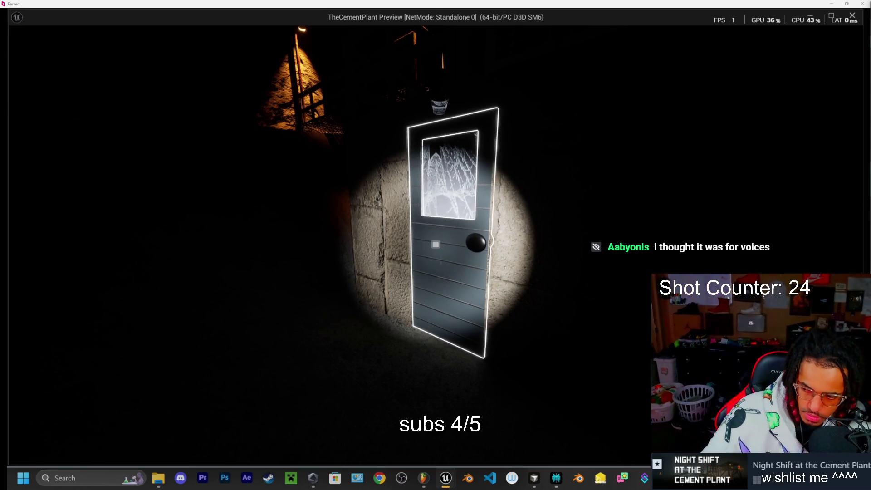
key(e)
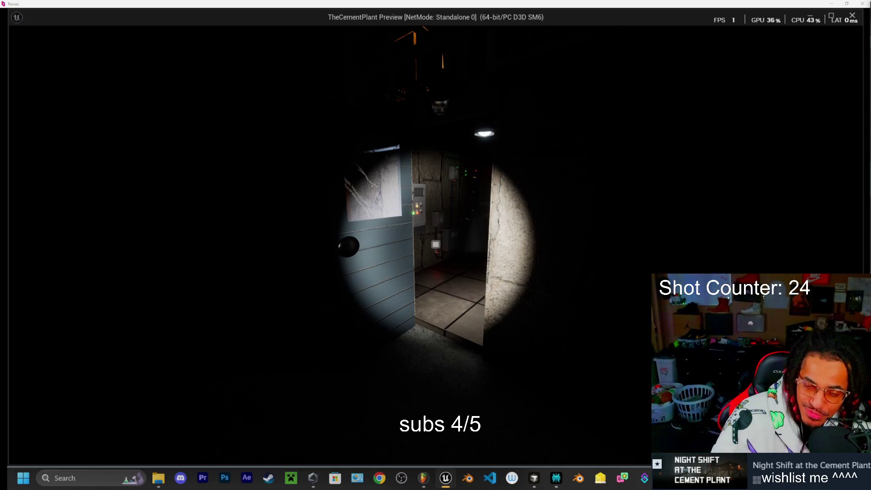
key(Escape)
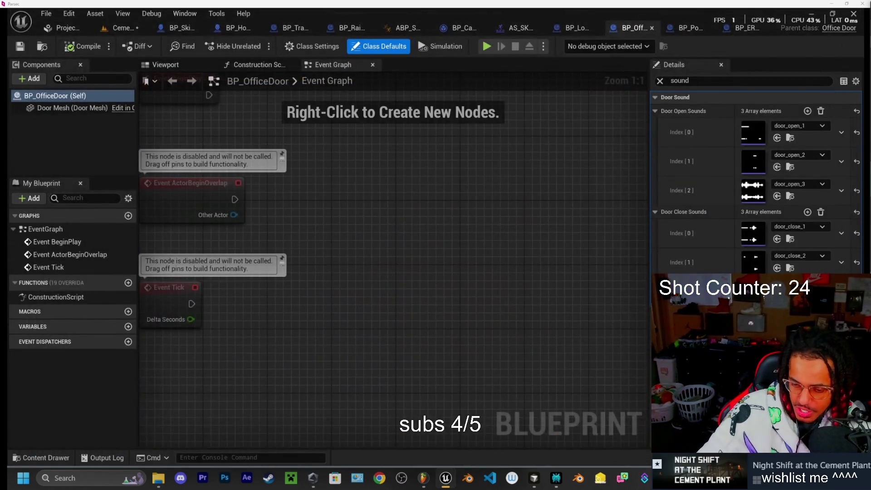
Switch to Chrome and bring up the Sound Effects | ElevenLabs history page.
key(alt+Tab)
click(156, 17)
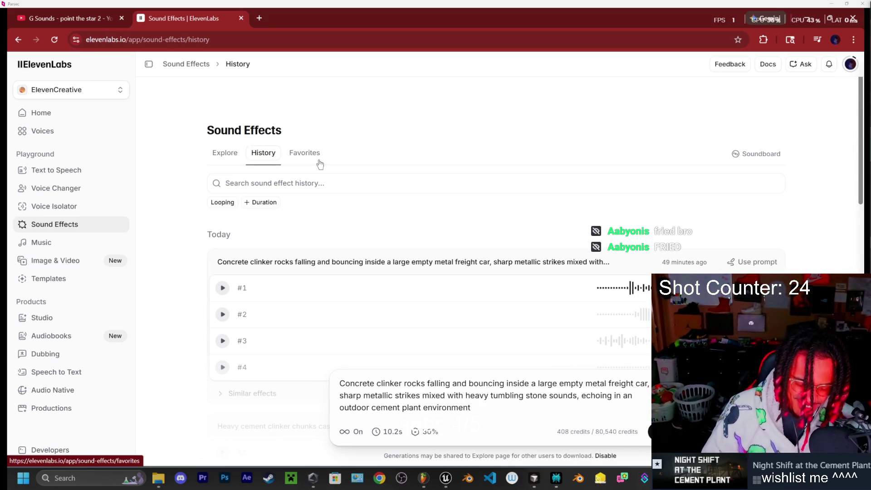
Play take #1 of the concrete clinker sound, then return to Unreal's BP_OfficeDoor blueprint.
key(Tab)
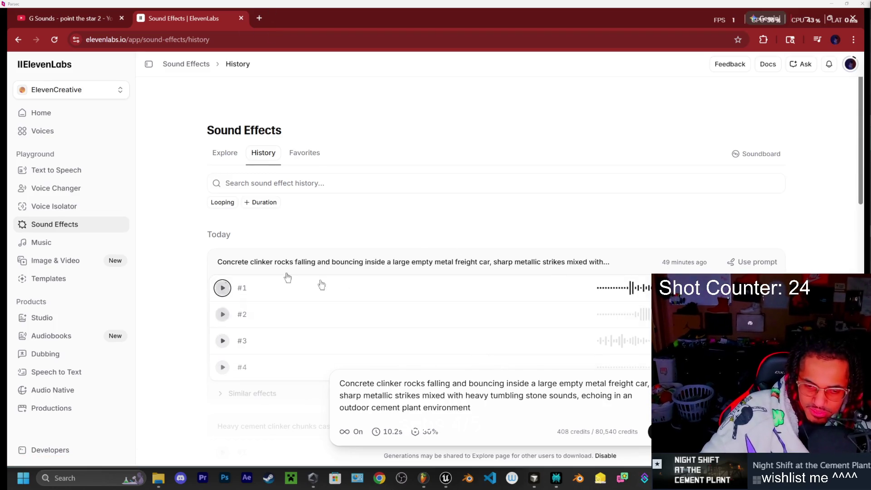
key(alt+Tab)
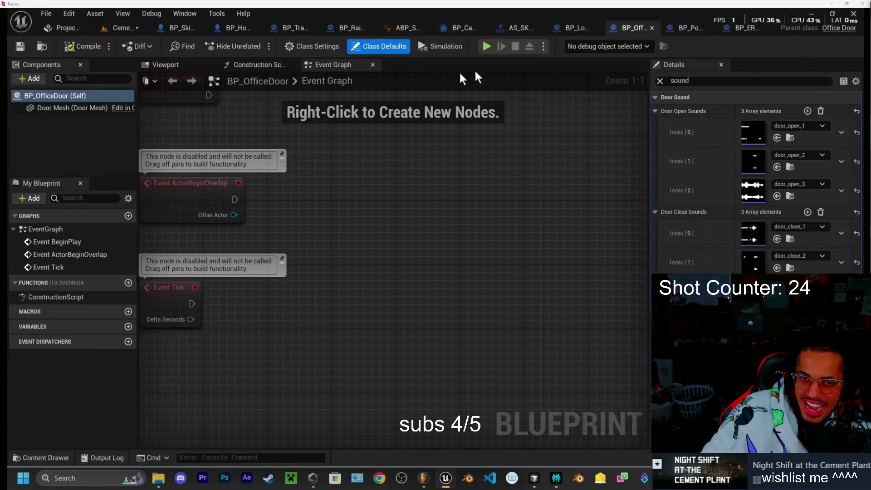
Start a playtest, walk to the door and toggle it open and shut repeatedly.
click(486, 47)
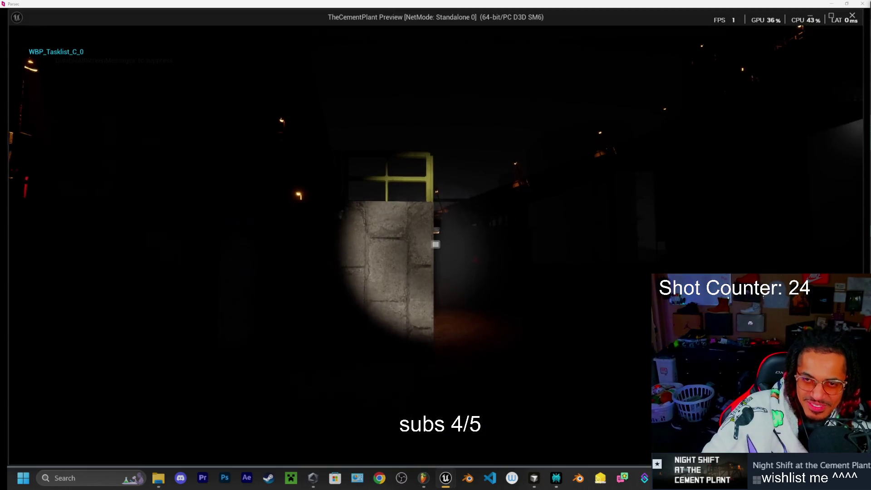
key(w)
key(w)
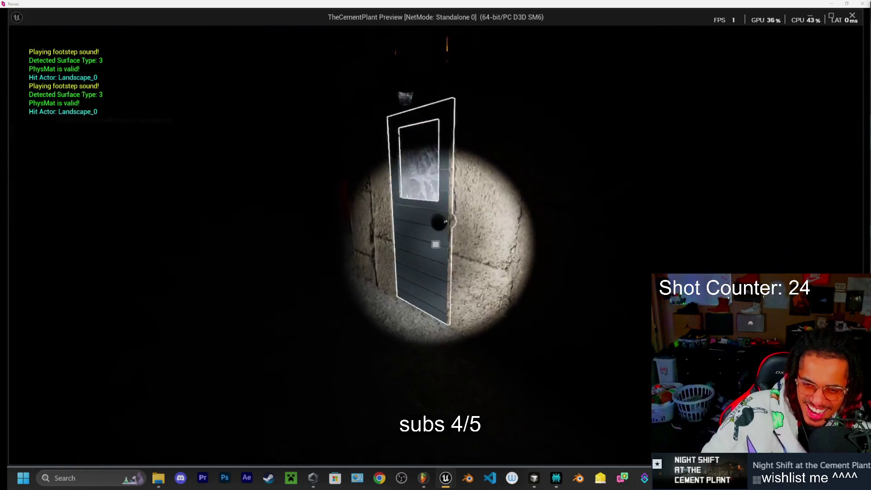
key(e)
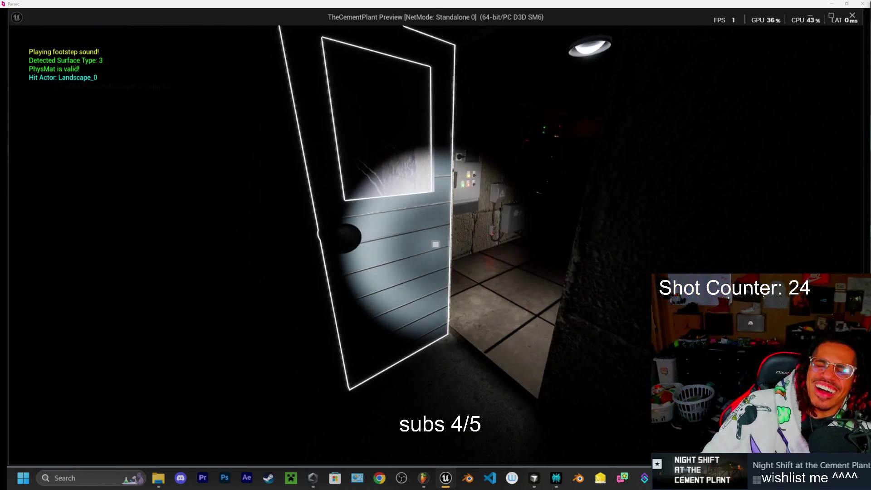
key(e)
key(e)
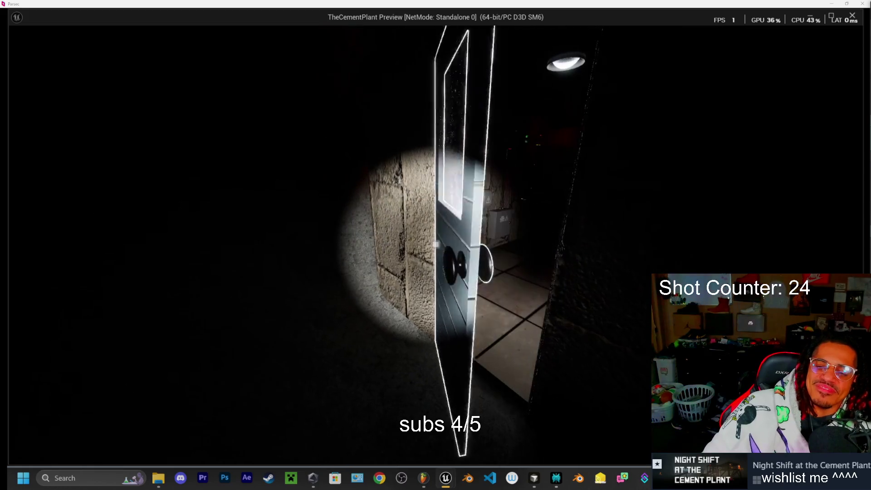
key(e)
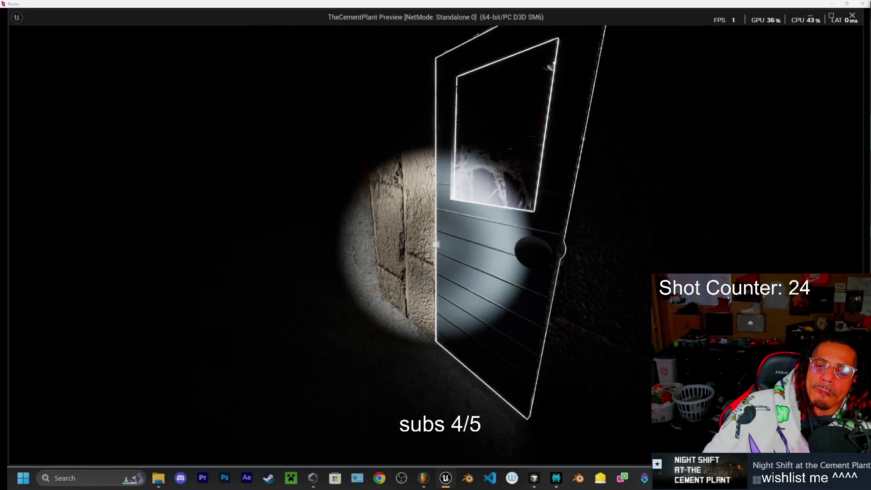
key(e)
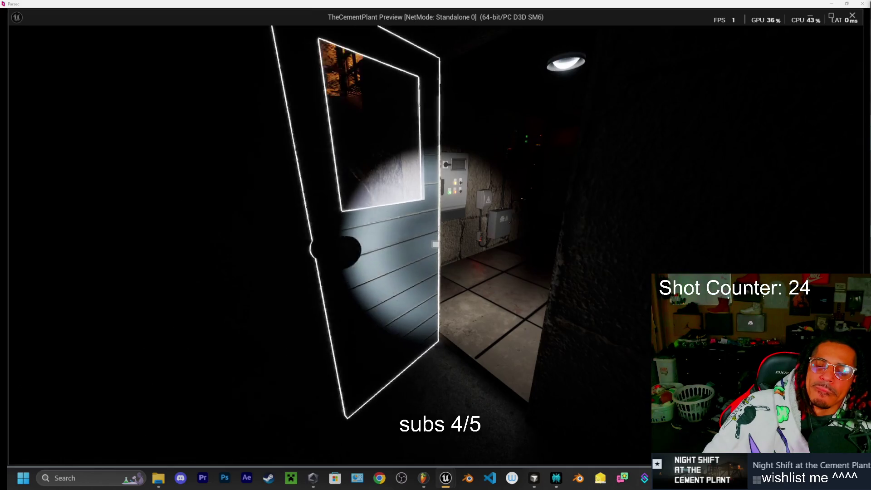
key(e)
key(e)
key(e)
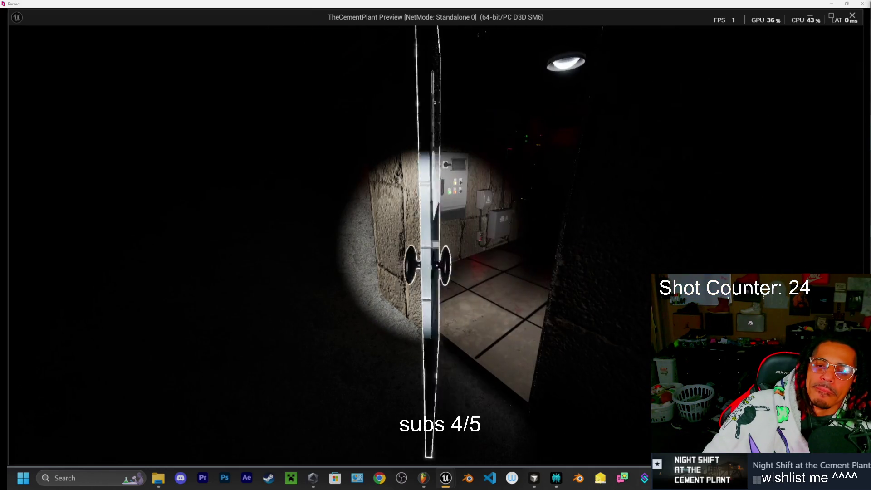
key(e)
key(e)
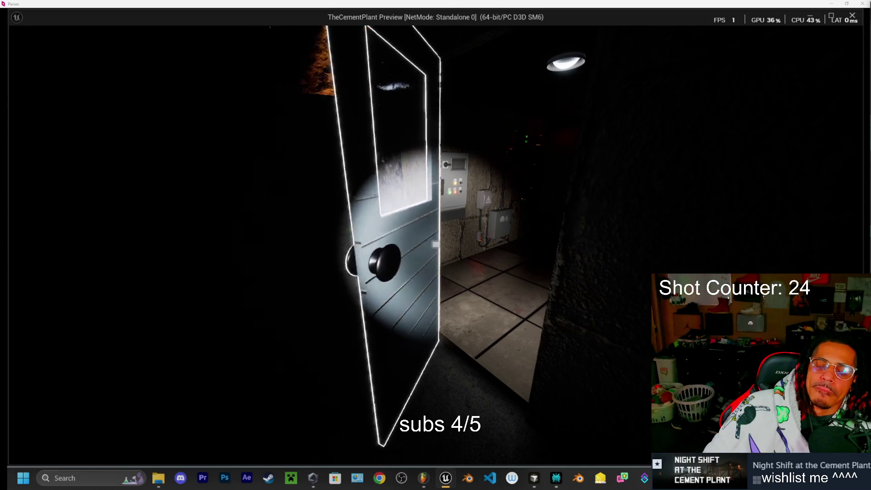
key(e)
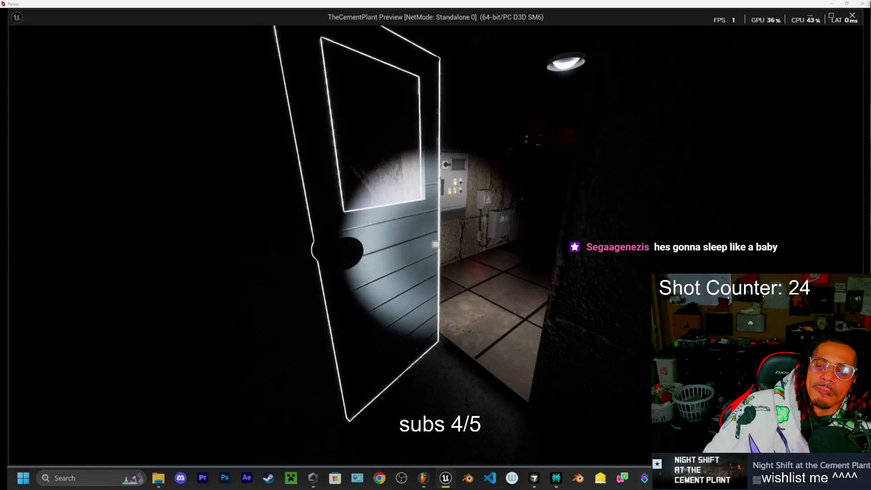
key(e)
key(e)
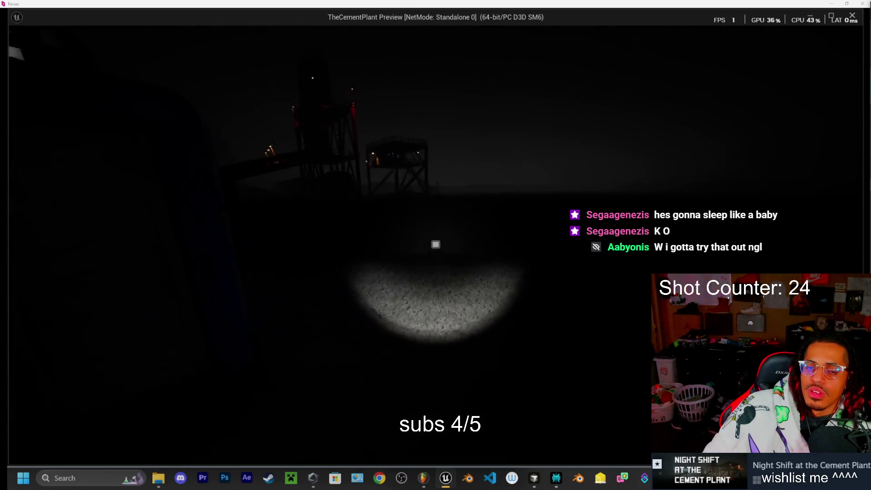
Walk the player forward out to the railed catwalk platform by the rusty locker.
key(w)
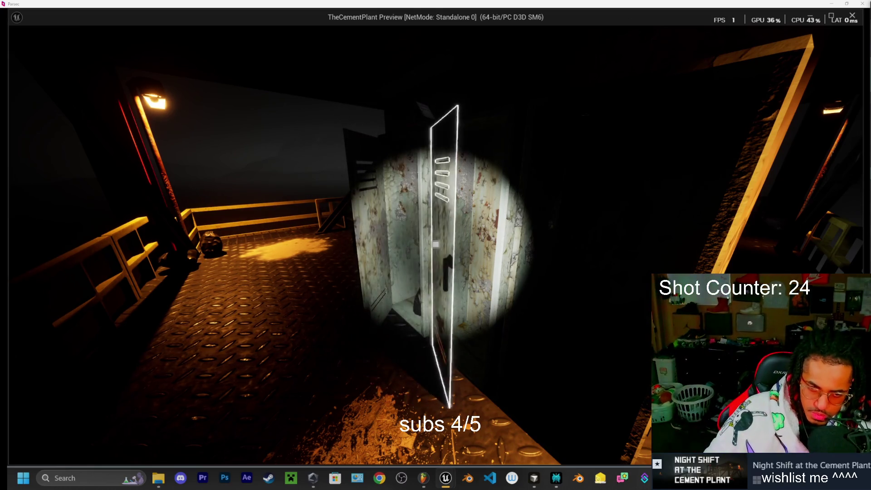
Walk off the platform past the red pillar and crate toward the steel structure.
key(w)
key(w)
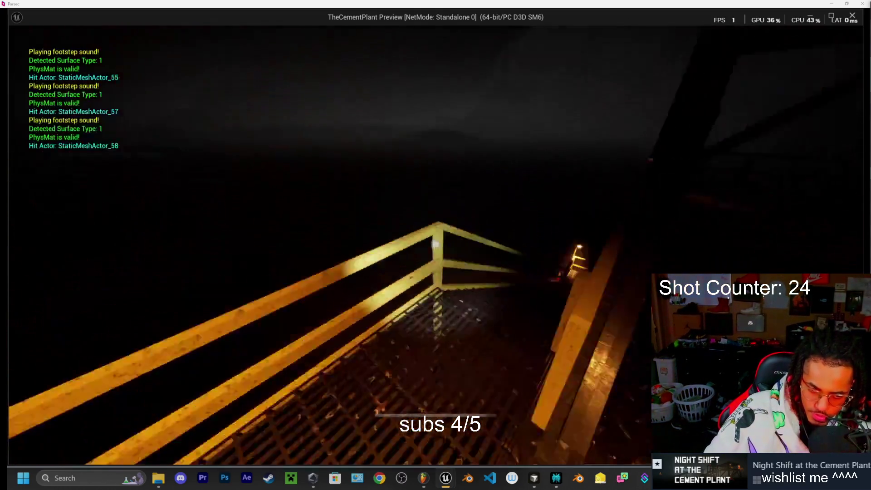
key(w)
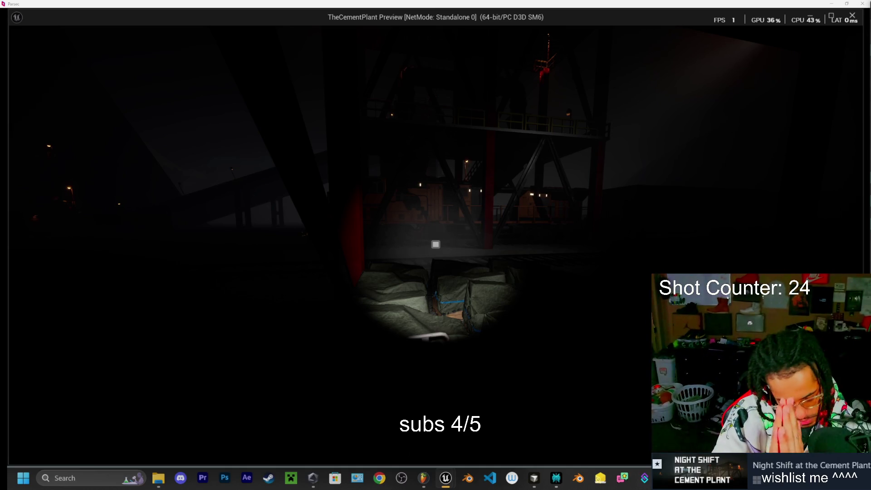
key(w)
key(w)
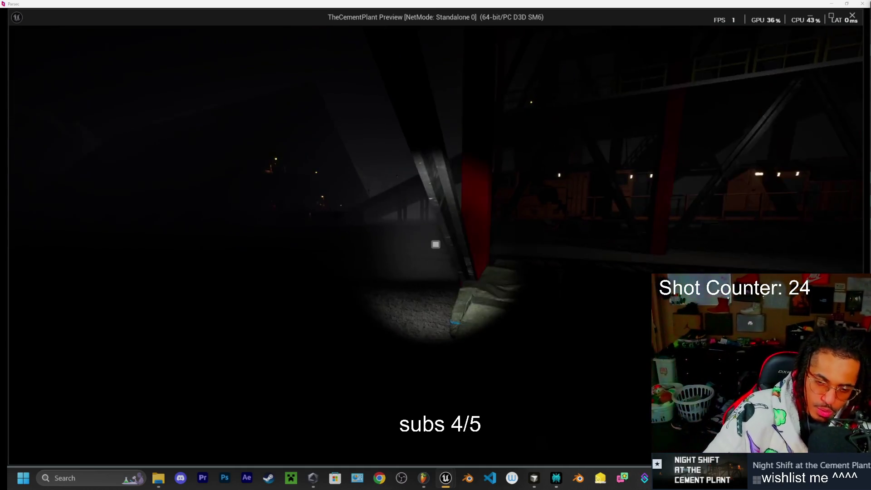
key(d)
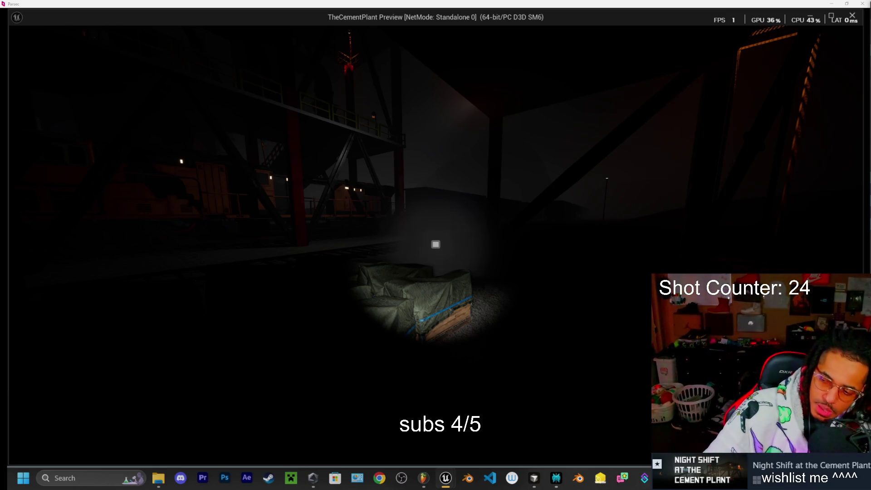
key(w)
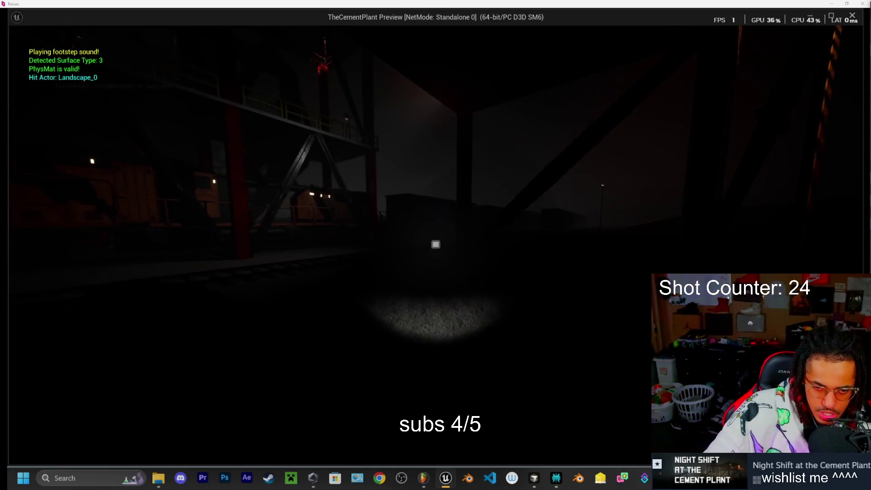
key(w)
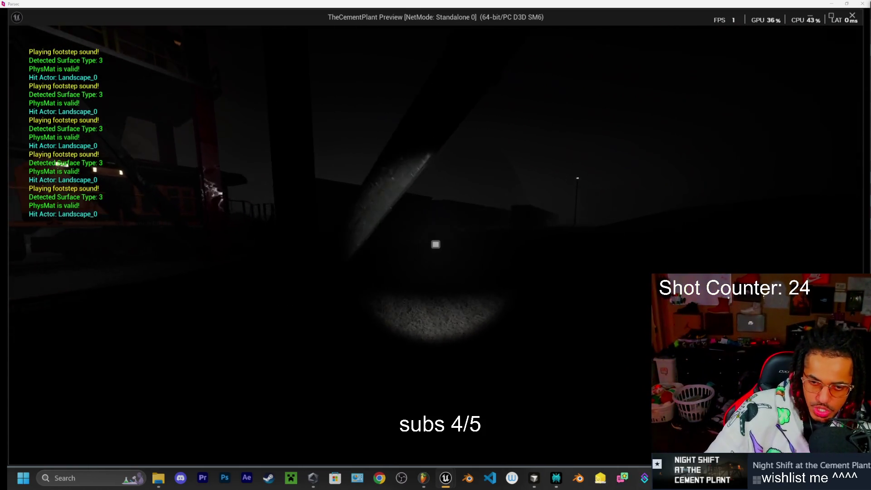
key(w)
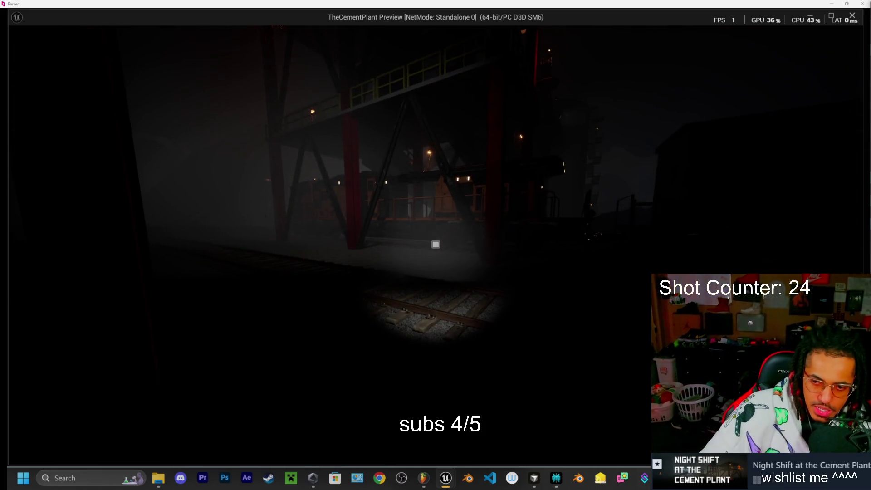
Continue past the train engine and conveyor, turning away from the monster into open terrain.
key(w)
key(w)
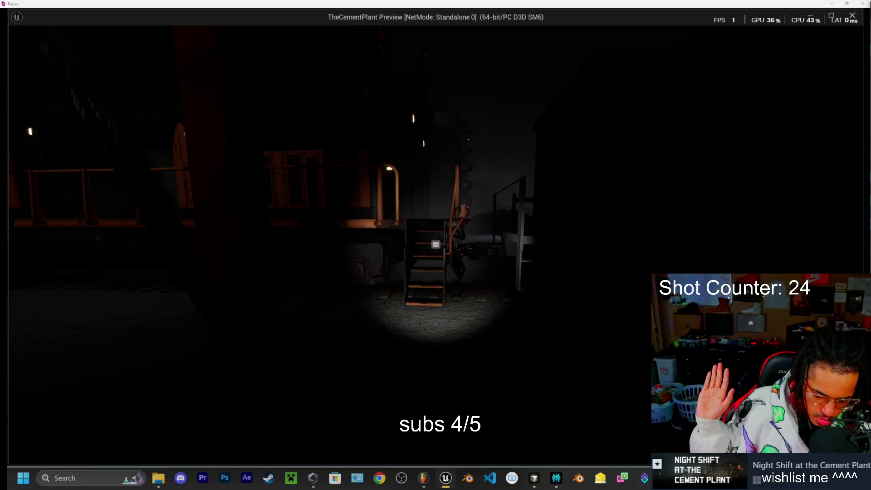
key(w)
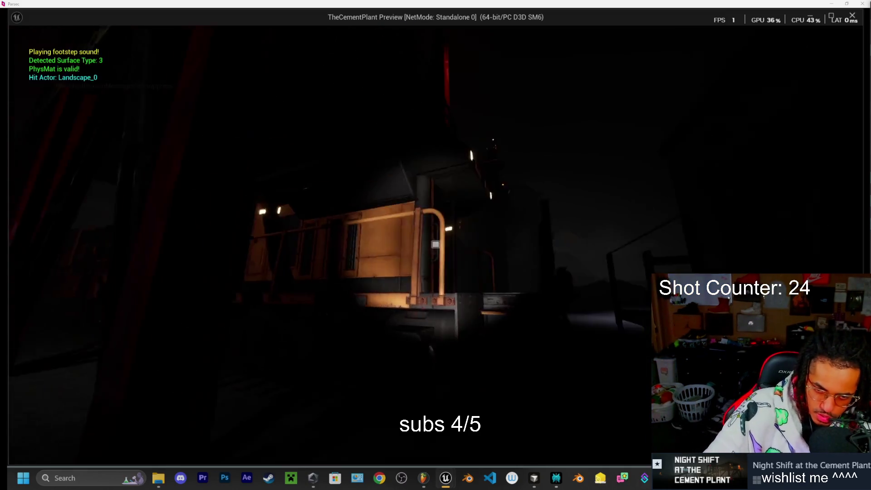
key(w)
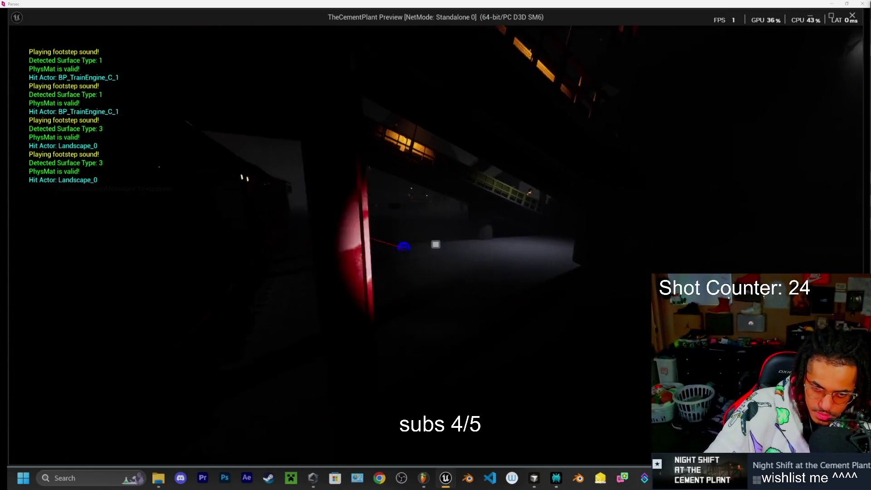
key(w)
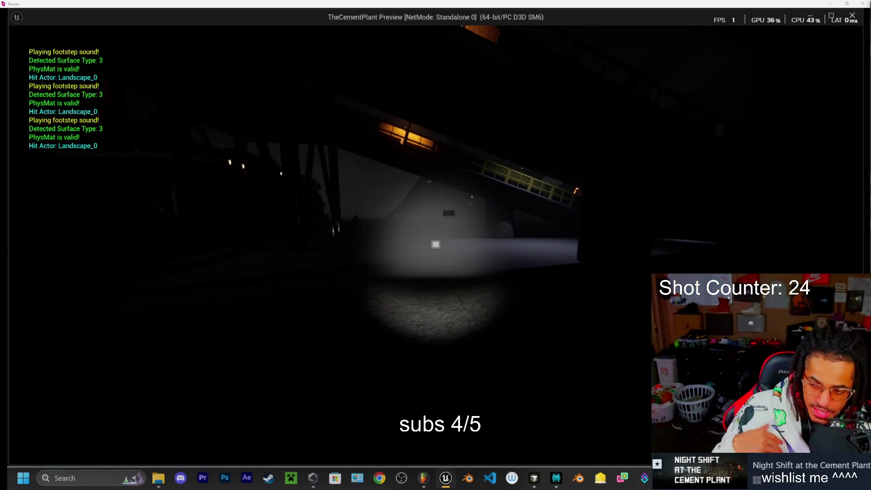
key(w)
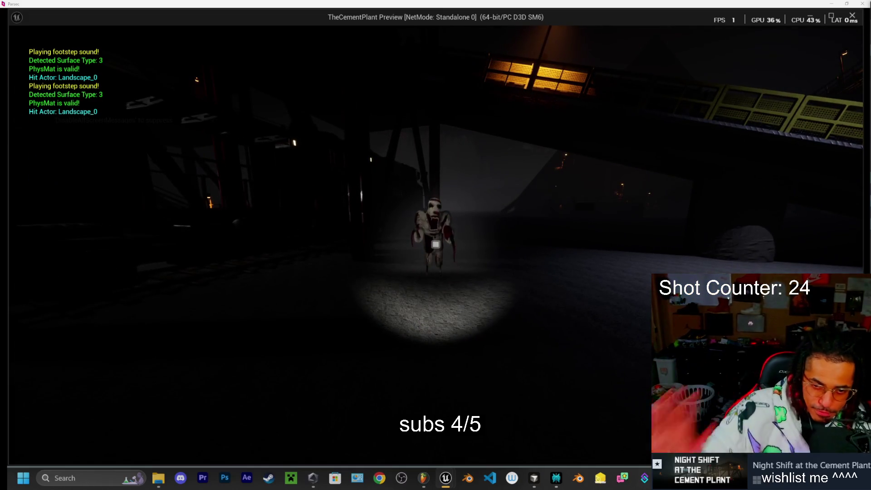
key(w)
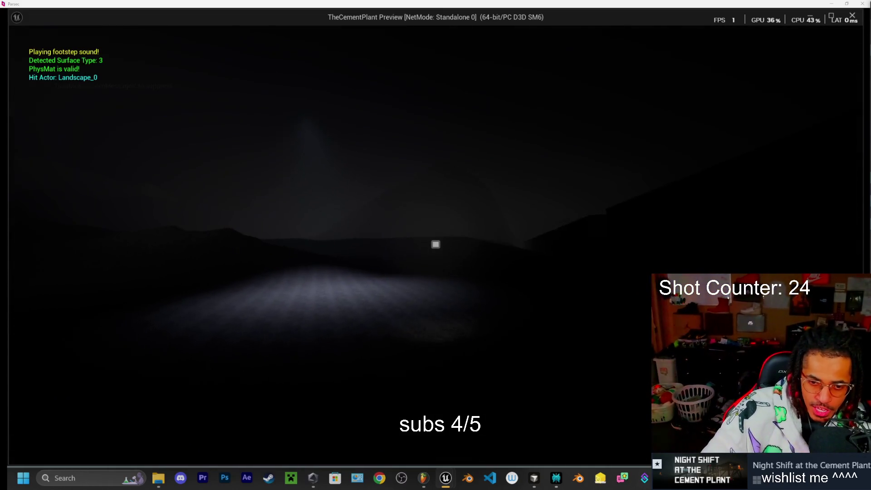
key(w)
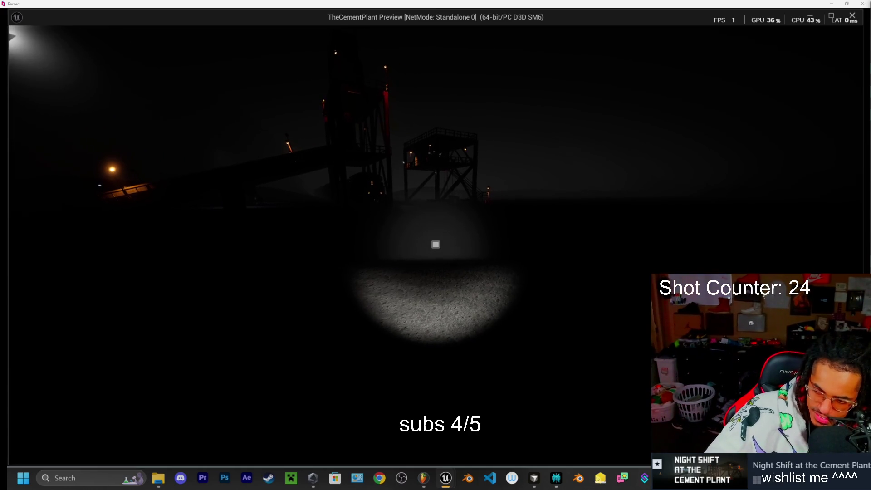
Walk over the rails and gravel toward the tower, noting the 'No sound found' footstep warning.
key(w)
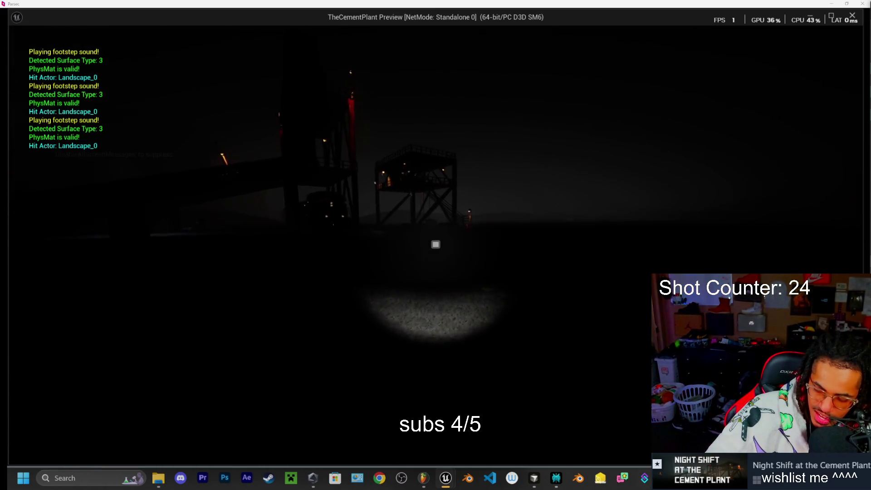
key(w)
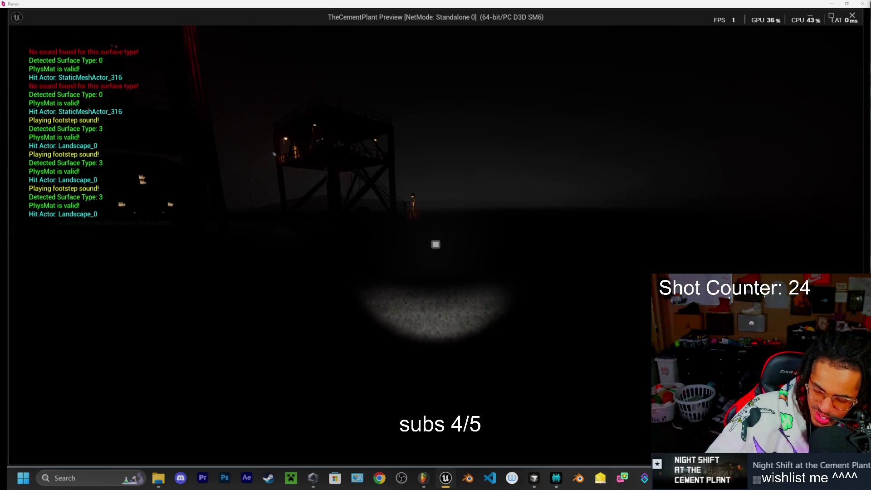
key(w)
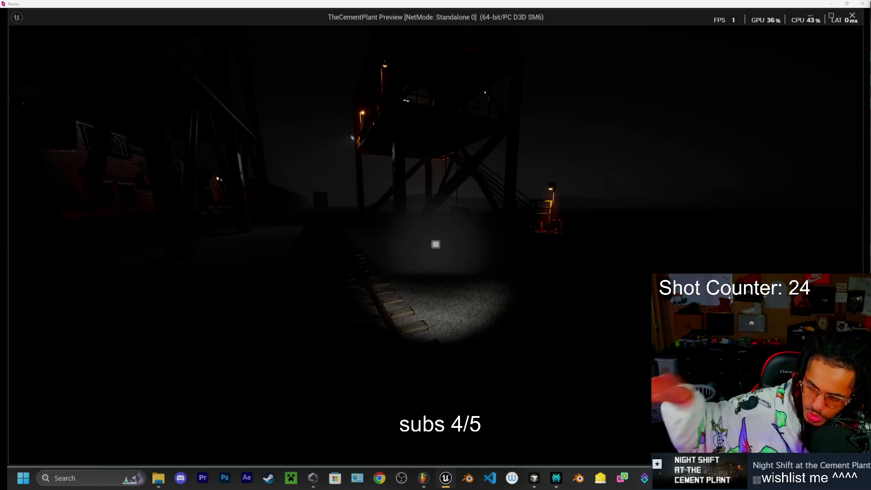
key(w)
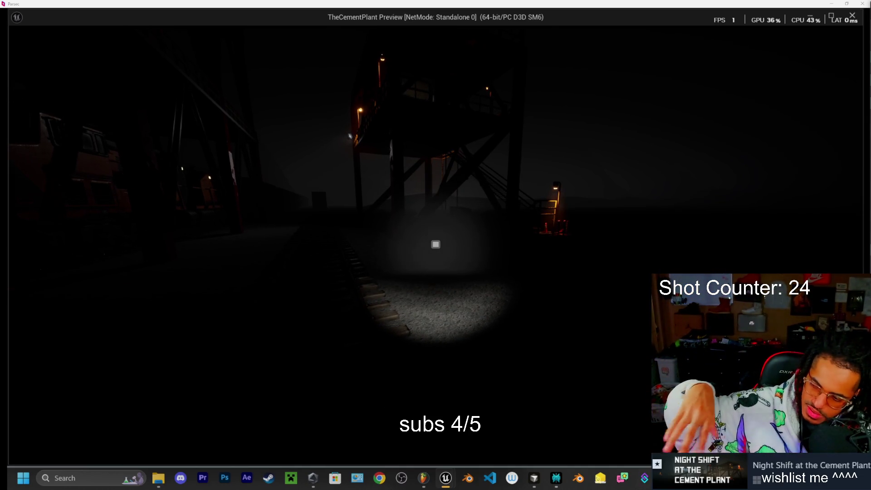
key(w)
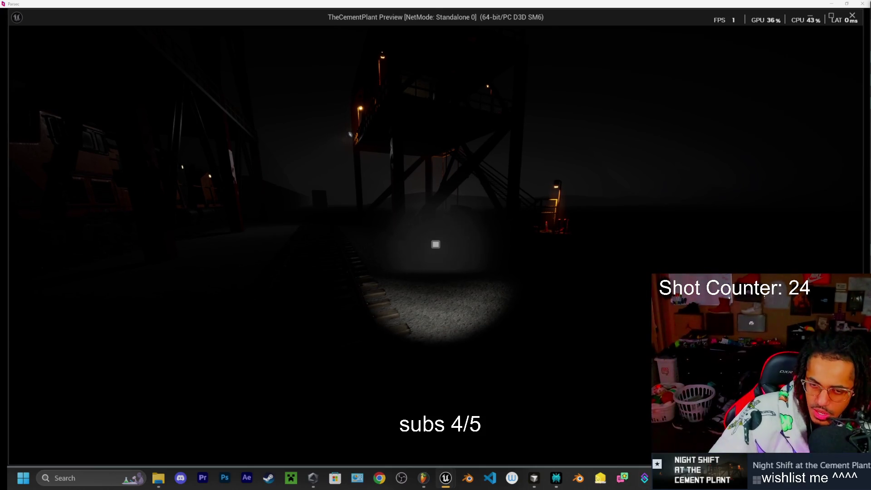
key(w)
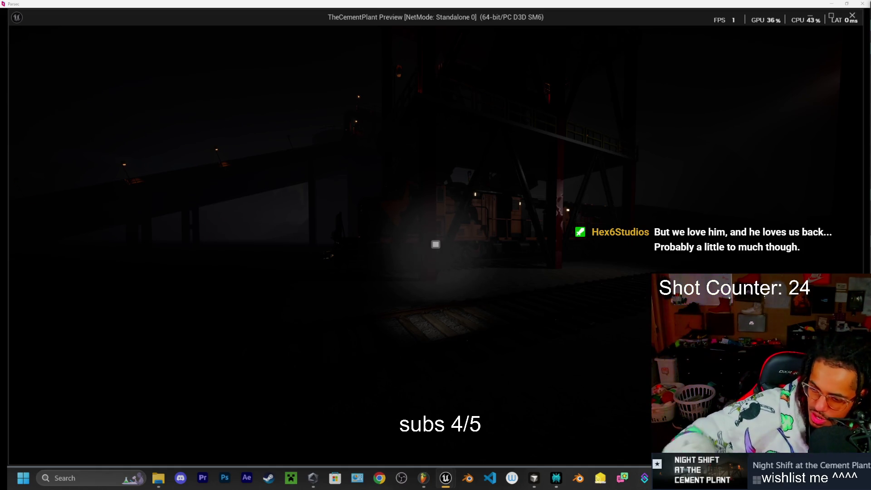
Walk the player across the dark plant to the lit staircase as footsteps log on StaticMeshActor_89.
key(w)
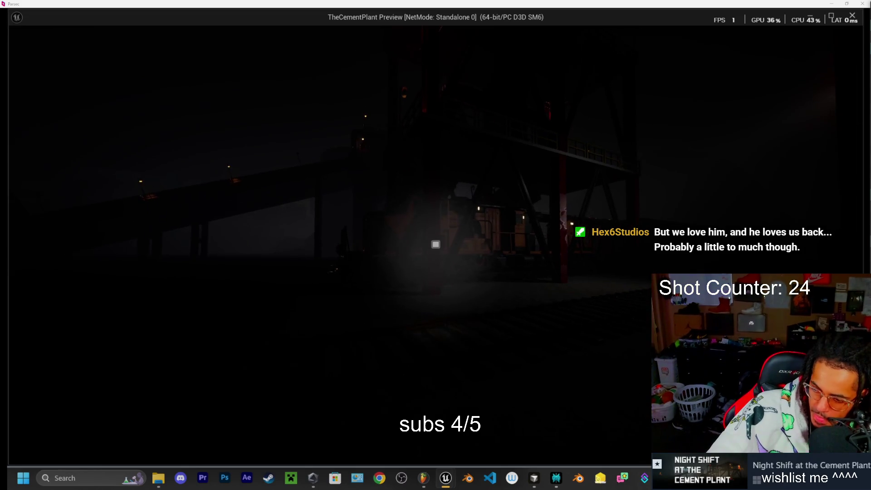
key(w)
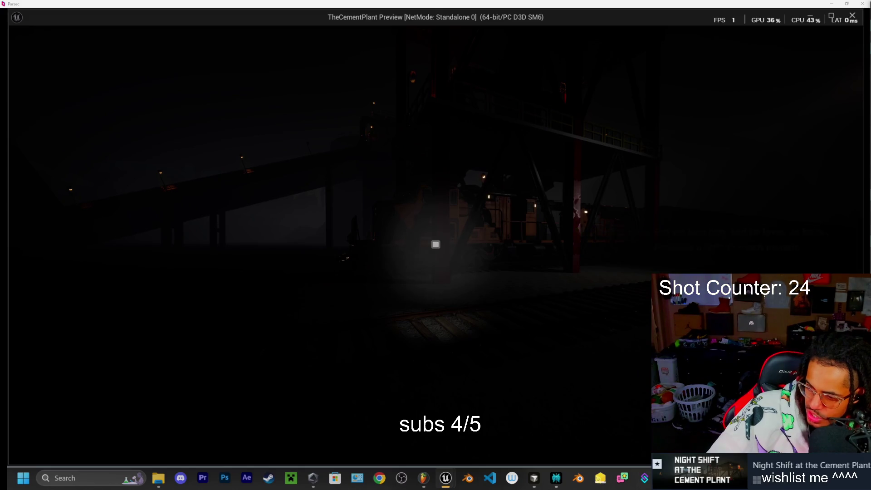
key(a)
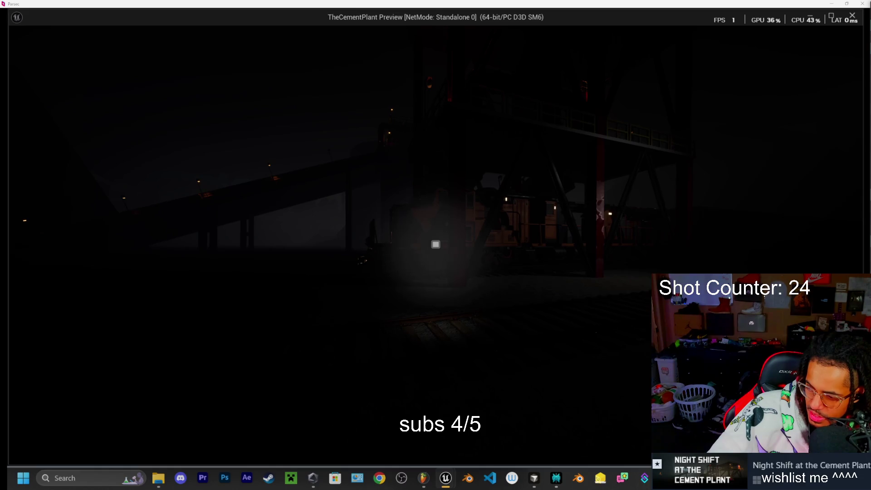
key(d)
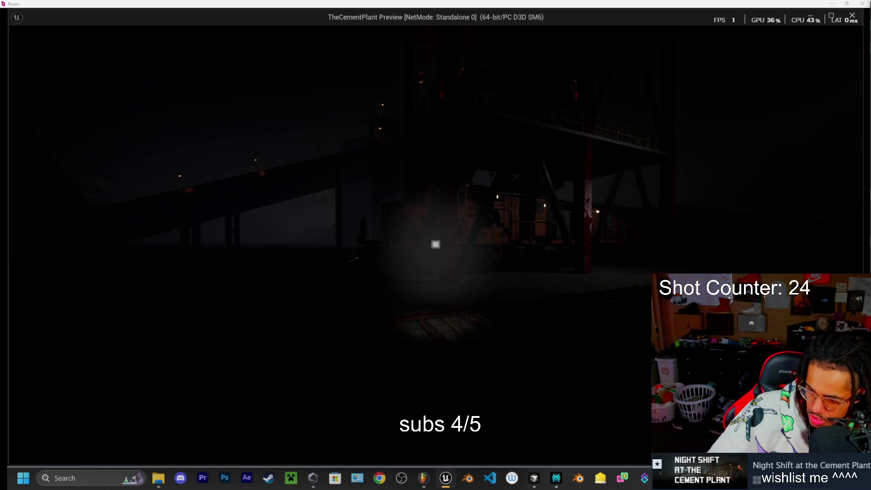
key(w)
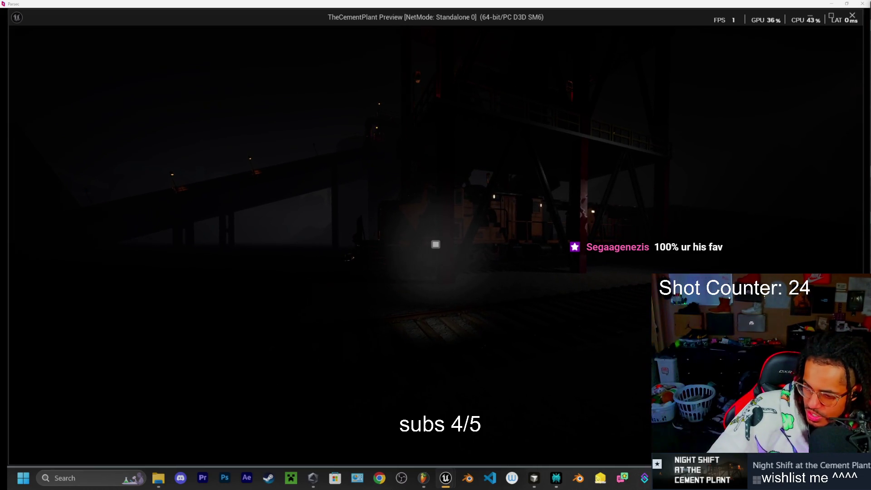
key(a)
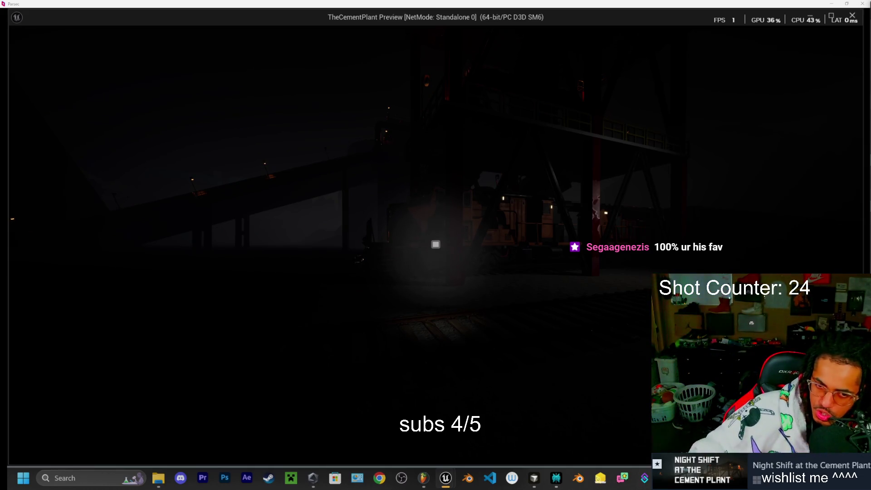
Climb the lit staircase to the upper level and open the door to the small room.
key(w)
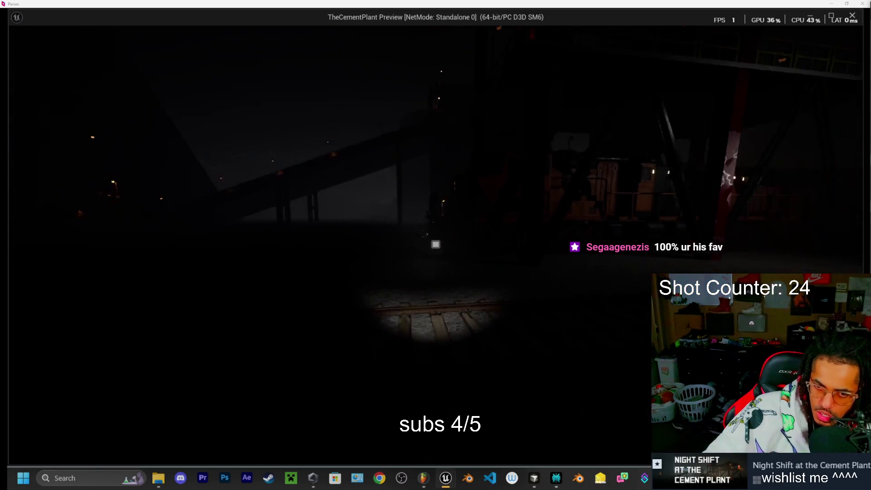
key(w)
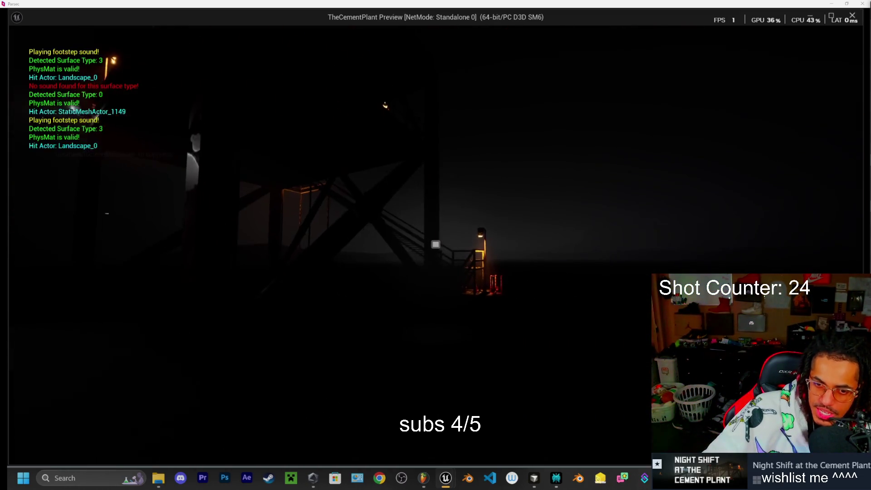
key(w)
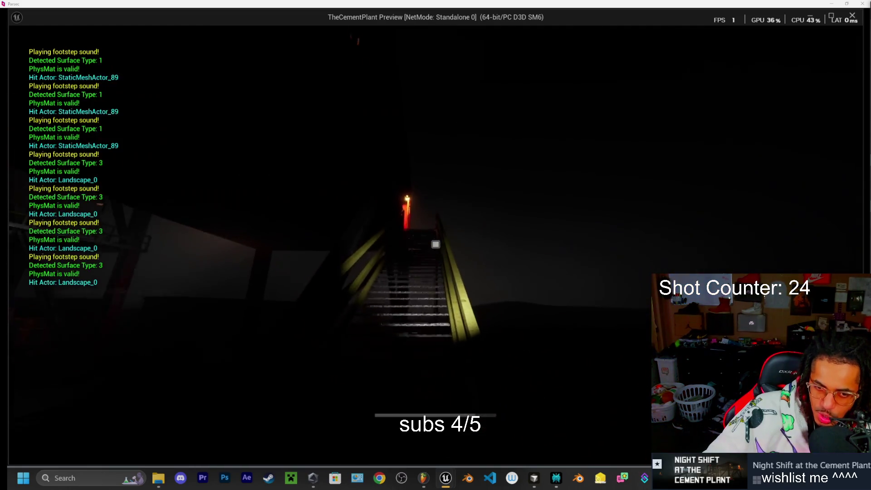
key(w)
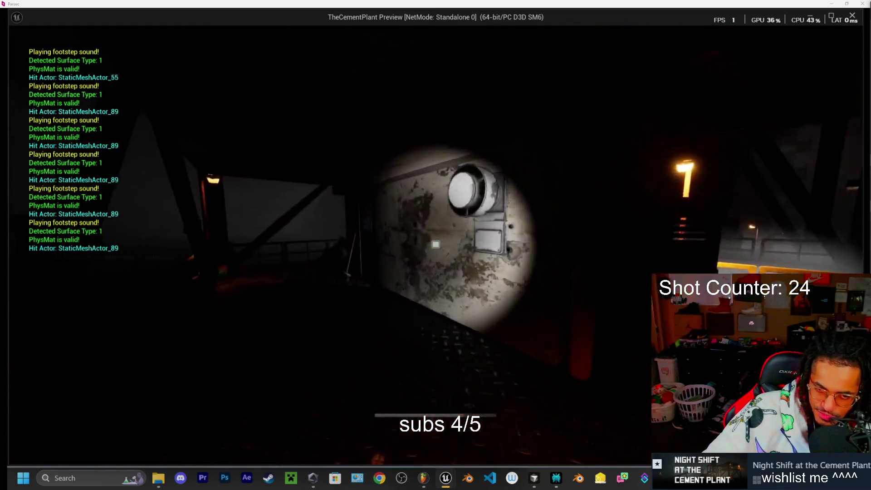
key(w)
key(e)
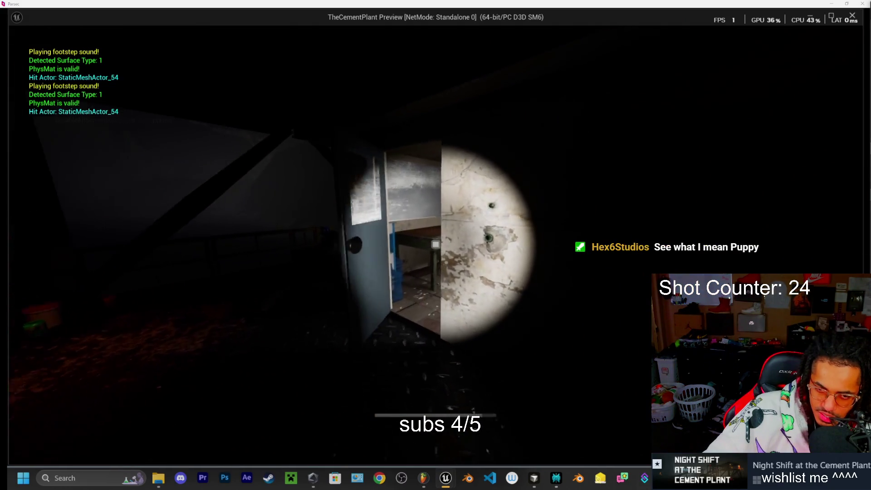
On the catwalk, pick up and drop the trash bag, then grab the broom and start sweeping.
key(w)
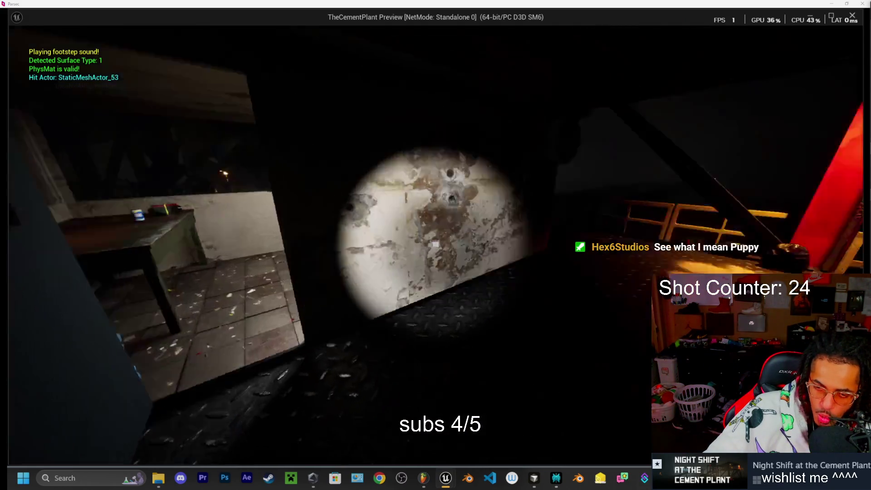
key(w)
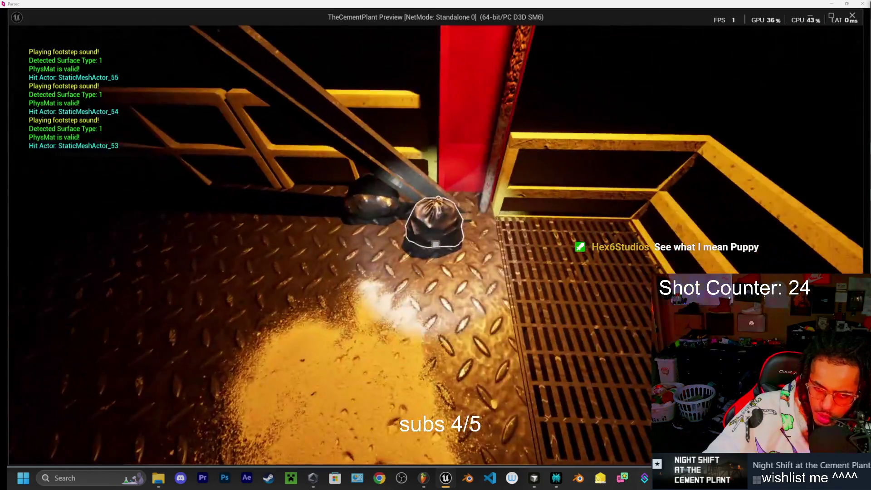
key(w)
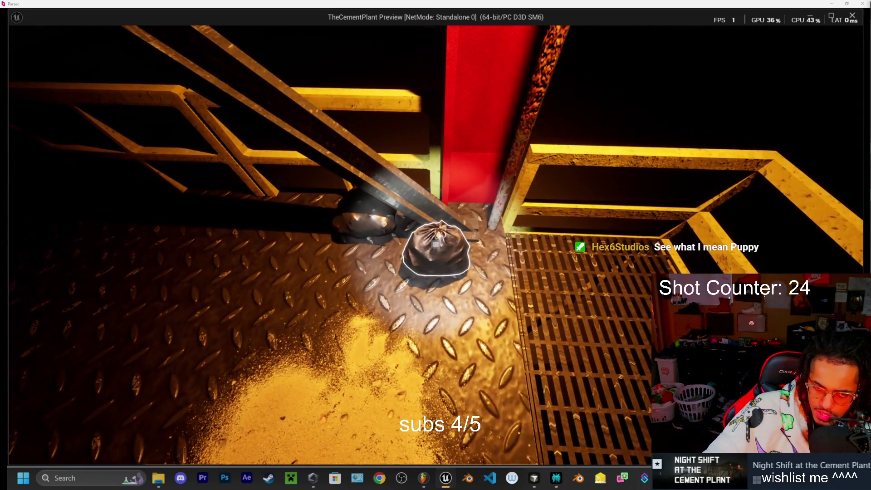
key(e)
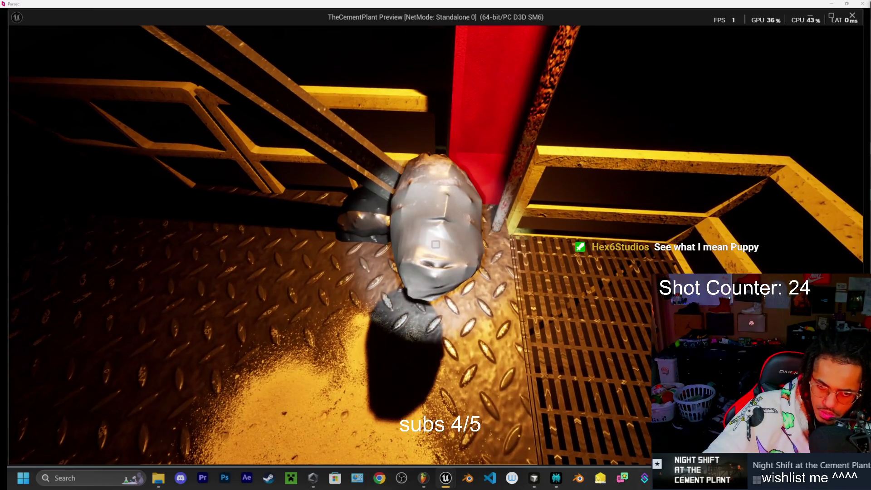
key(e)
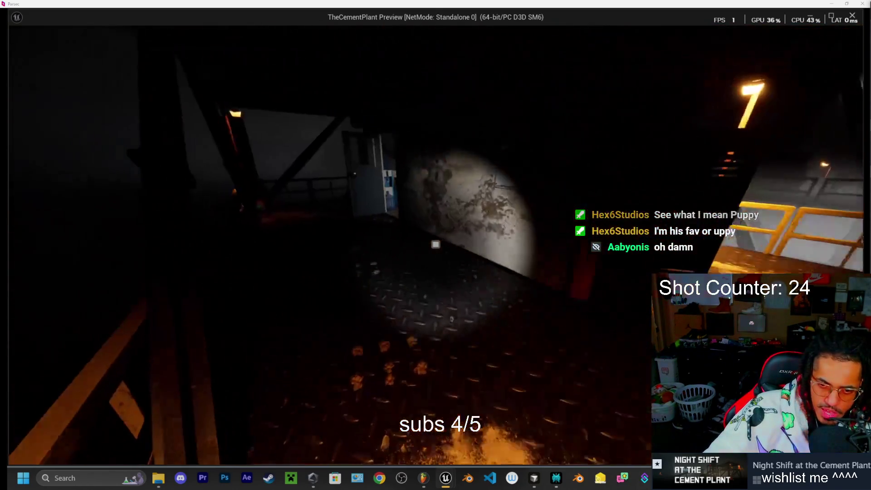
key(w)
key(e)
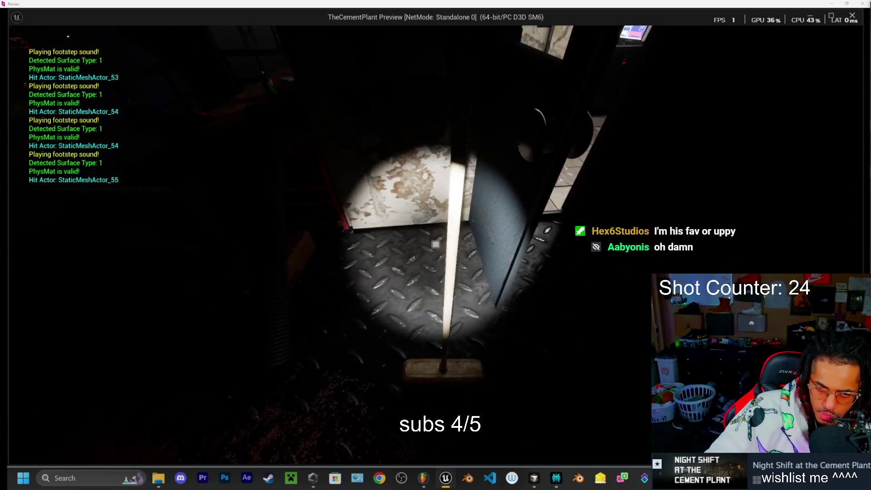
key(e)
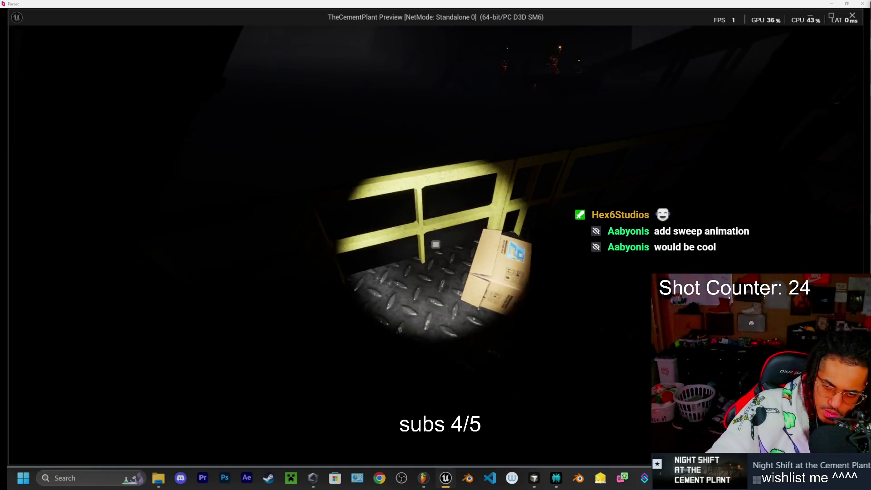
Pick up the red tool from the workbench and walk back along the catwalk to the open door.
key(w)
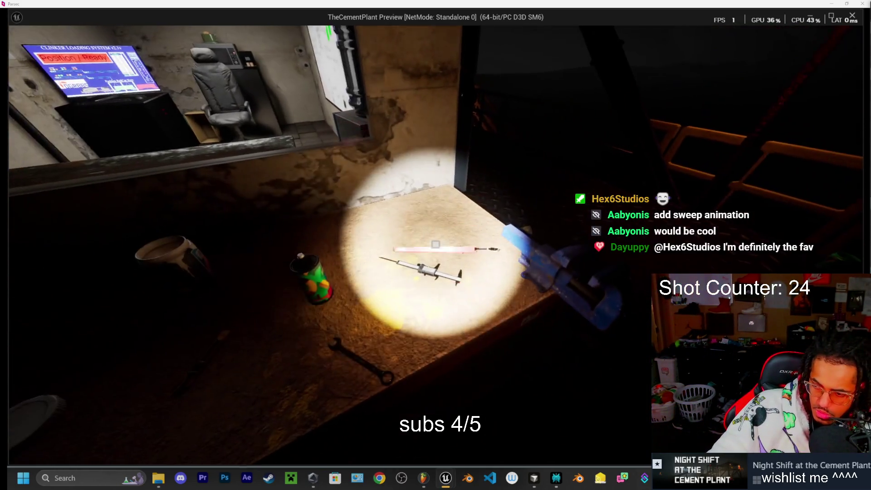
key(e)
key(e)
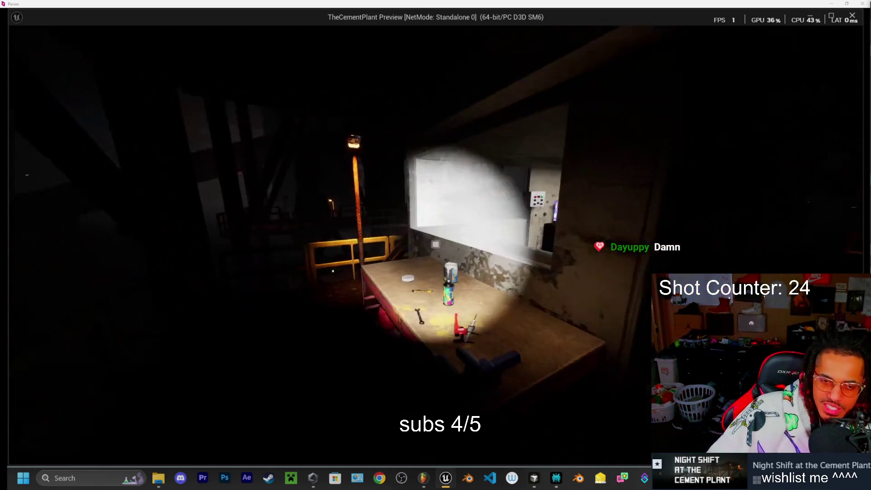
key(w)
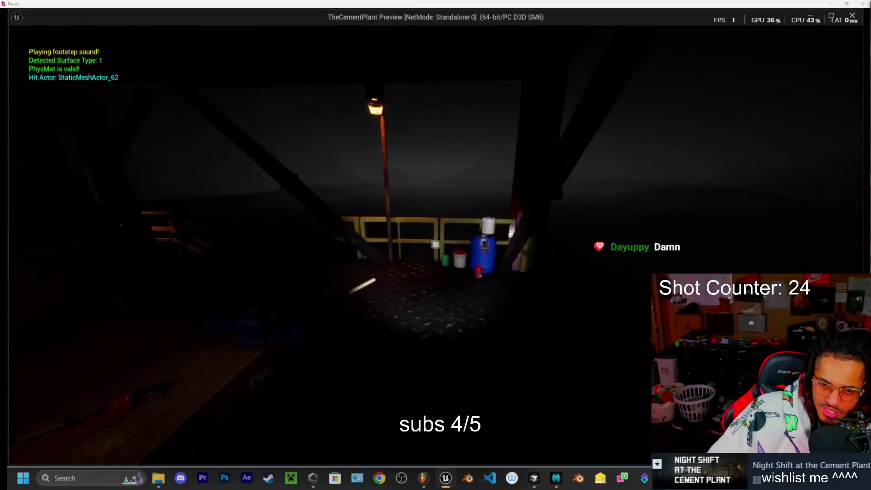
key(w)
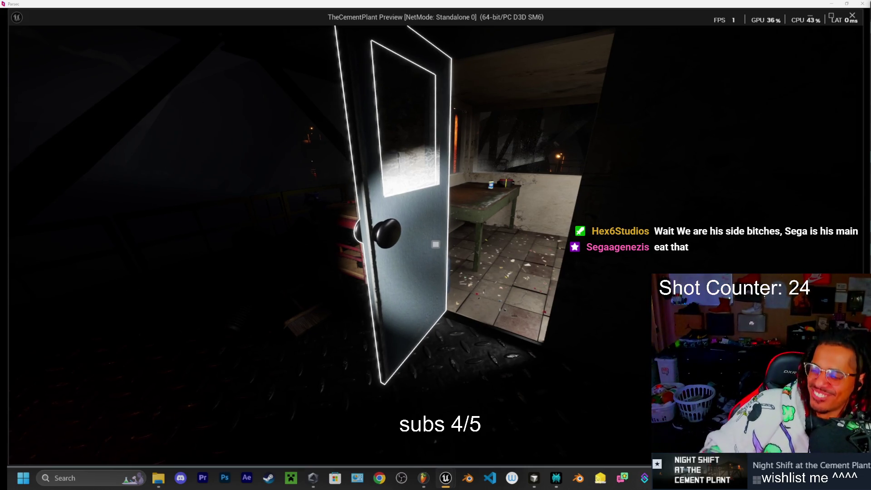
key(w)
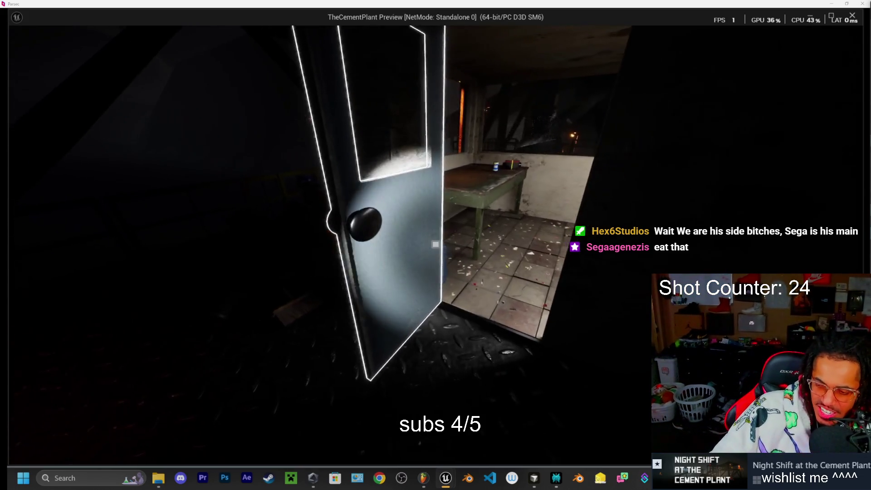
key(s)
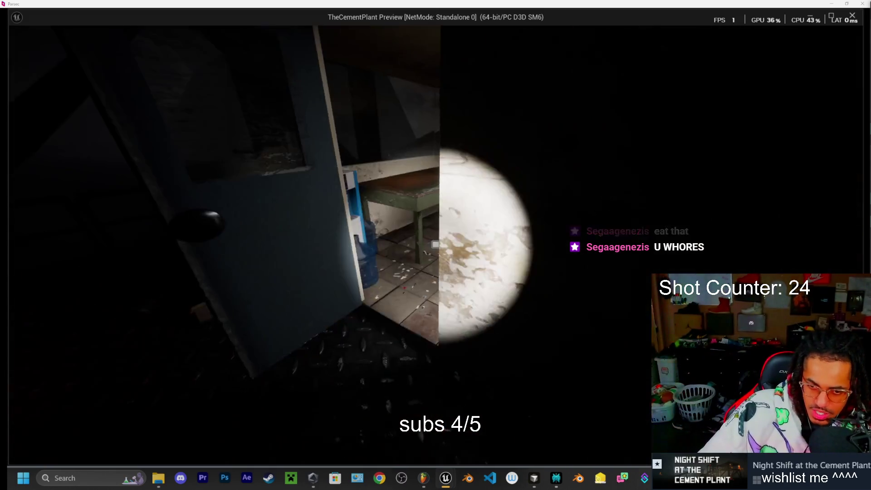
Enter the tiled office room by the whiteboard and water cooler, then end the playtest.
key(w)
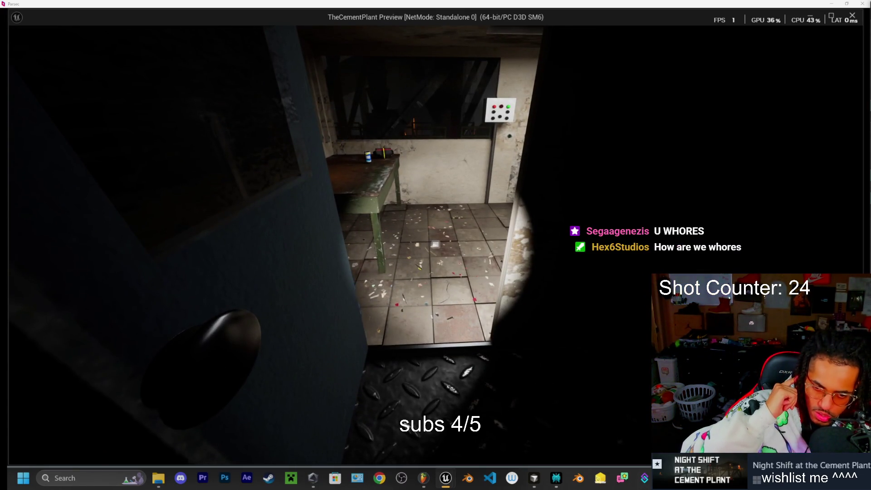
key(w)
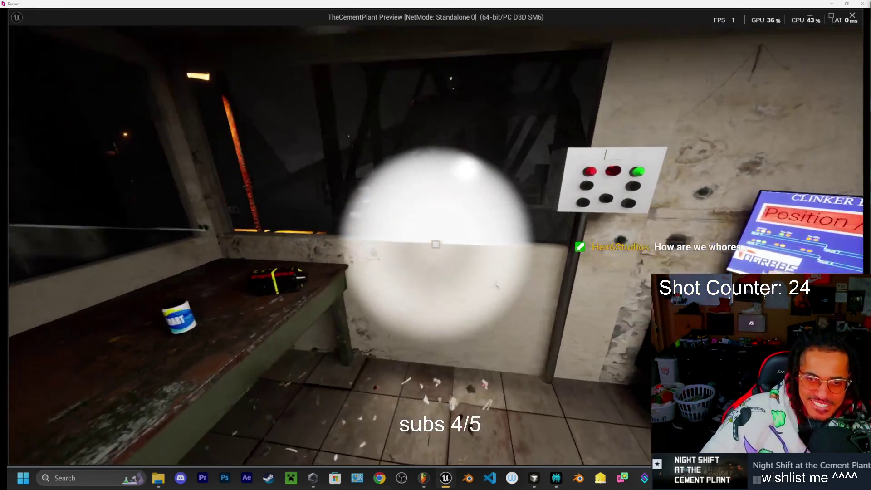
key(s)
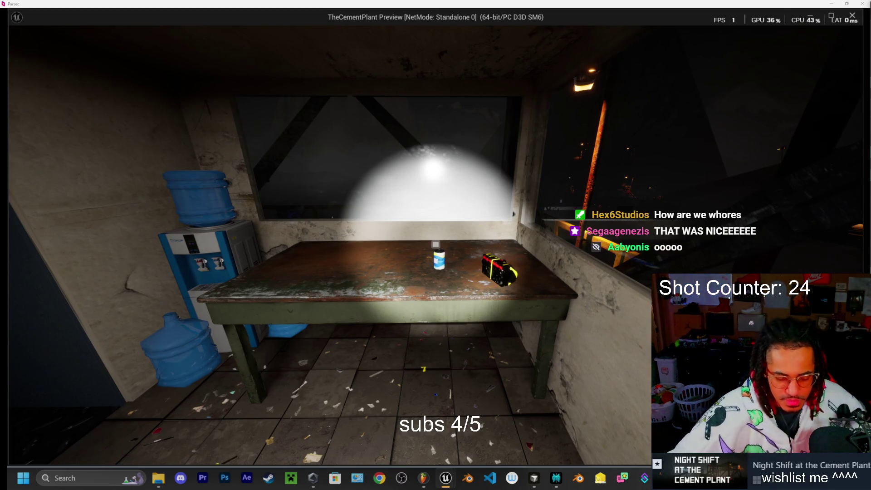
key(w)
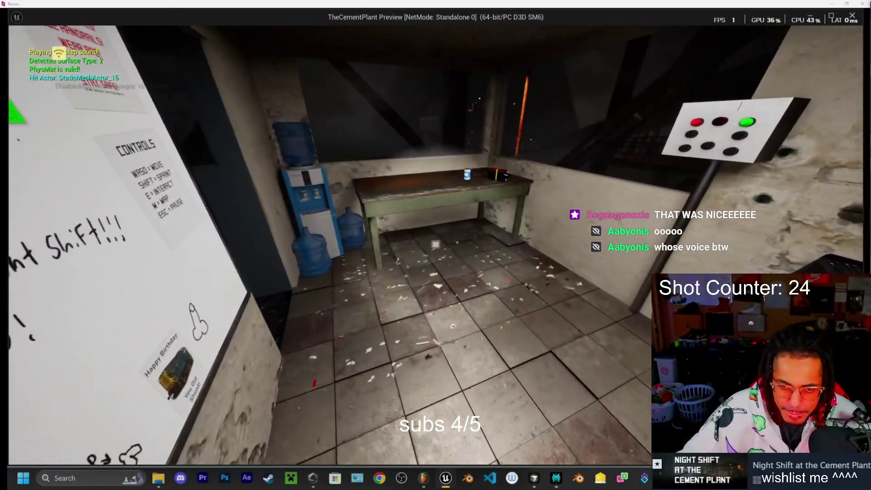
key(w)
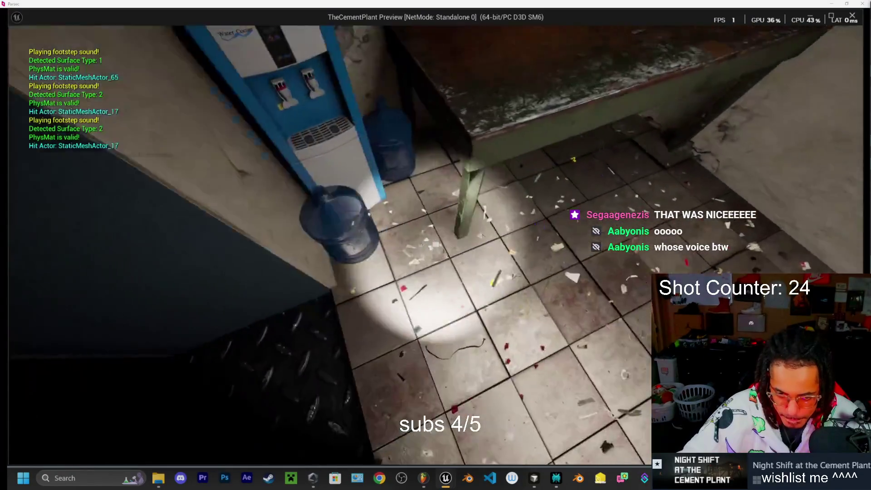
key(w)
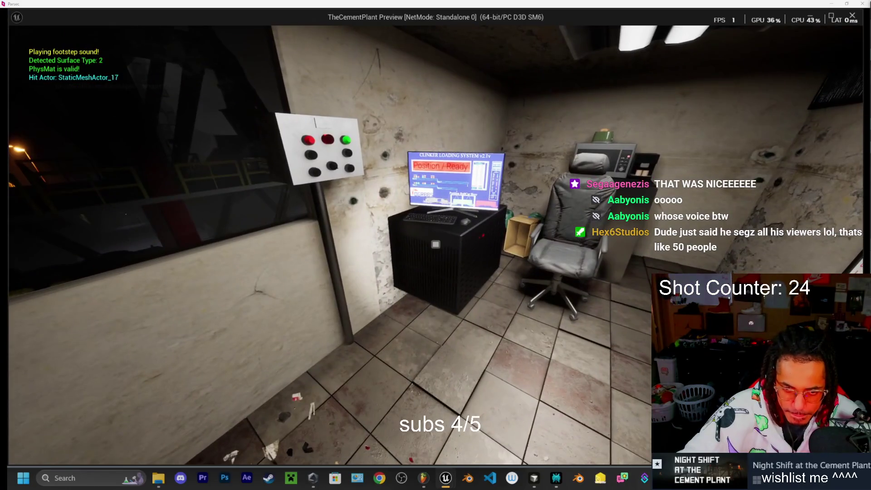
key(Escape)
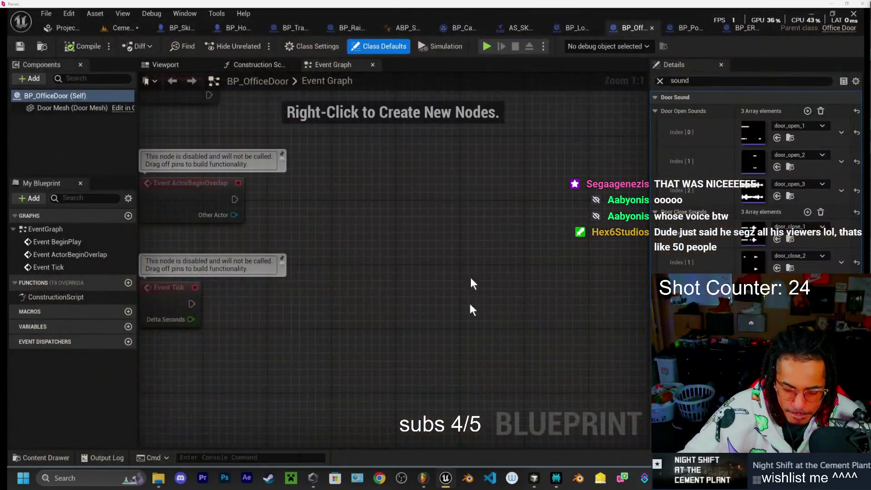
Open the keci_lines_ft_hex sound wave from Sound > SFX and set its Volume to 3.0.
click(132, 31)
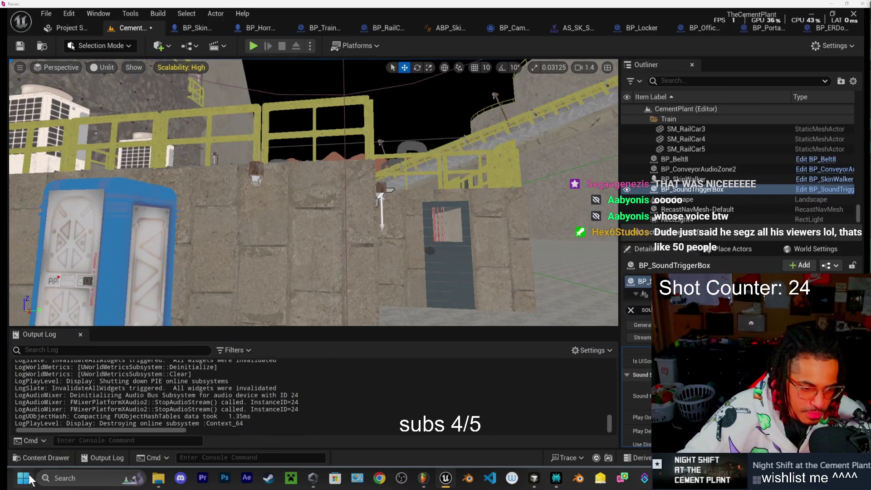
click(38, 458)
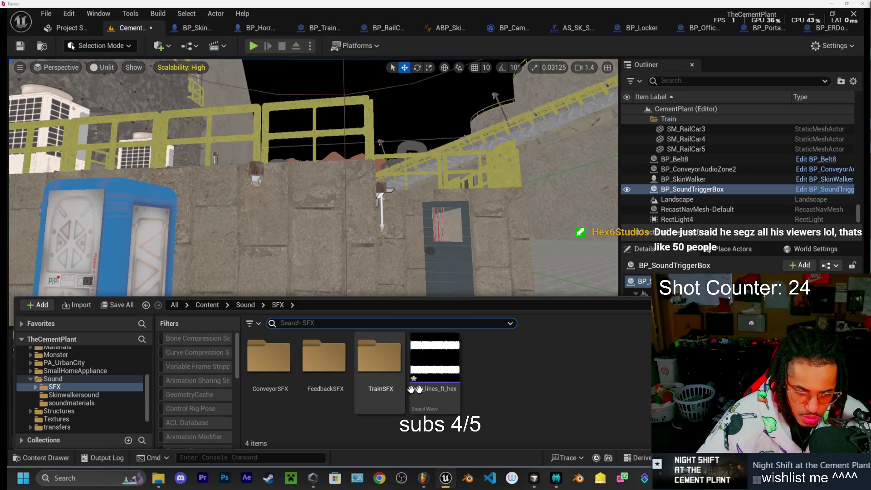
double_click(436, 395)
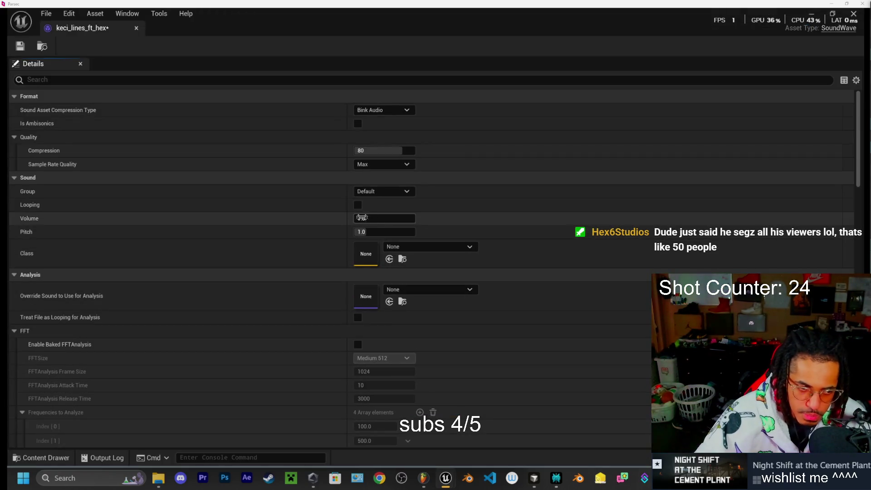
text(4)
key(BackSpace)
text(3)
key(Return)
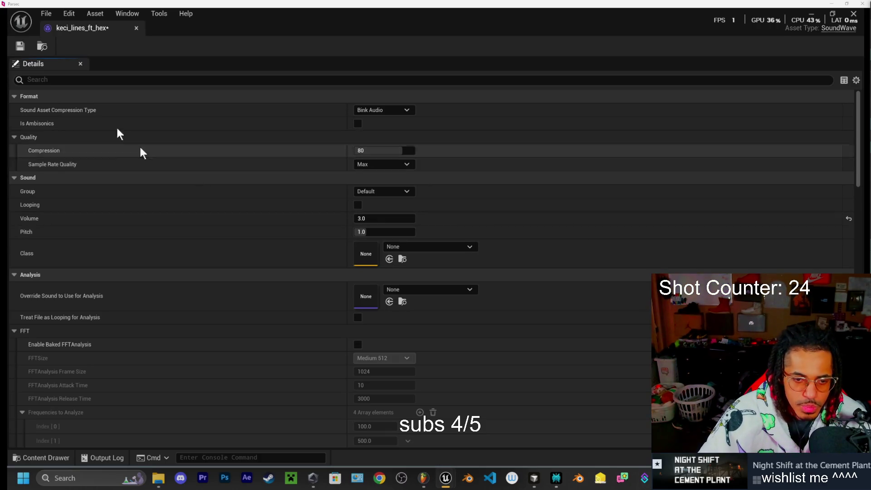
Assign the SFX sound class, close the sound wave editor, and start a new playtest.
click(451, 247)
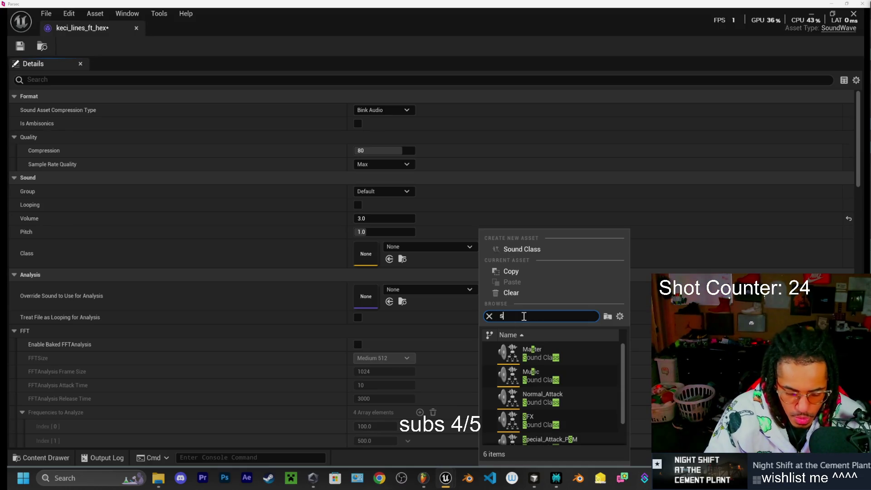
text(fx)
click(535, 358)
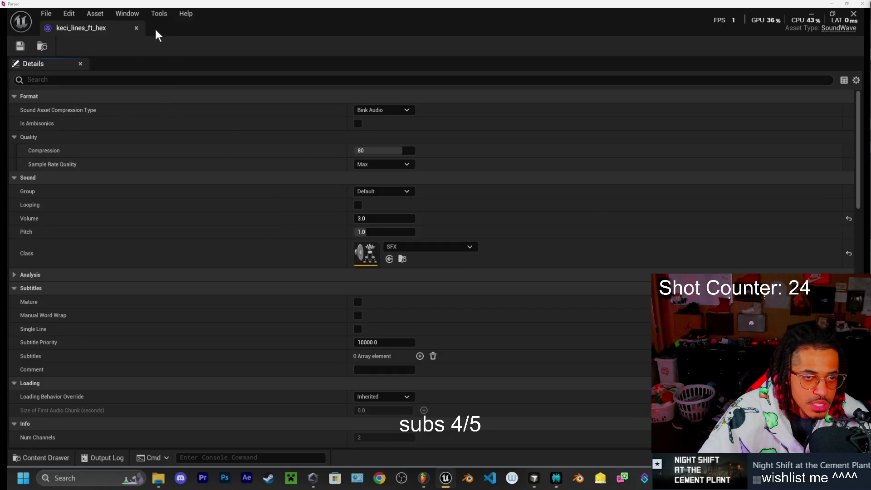
click(136, 28)
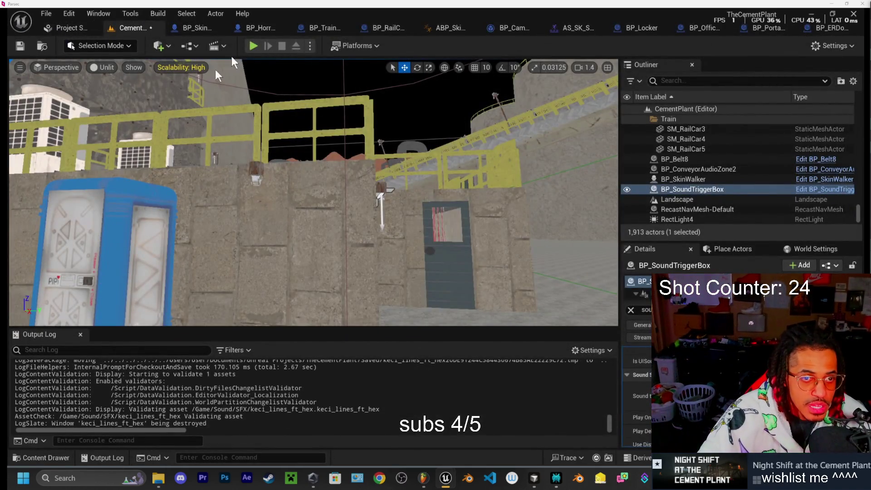
click(253, 46)
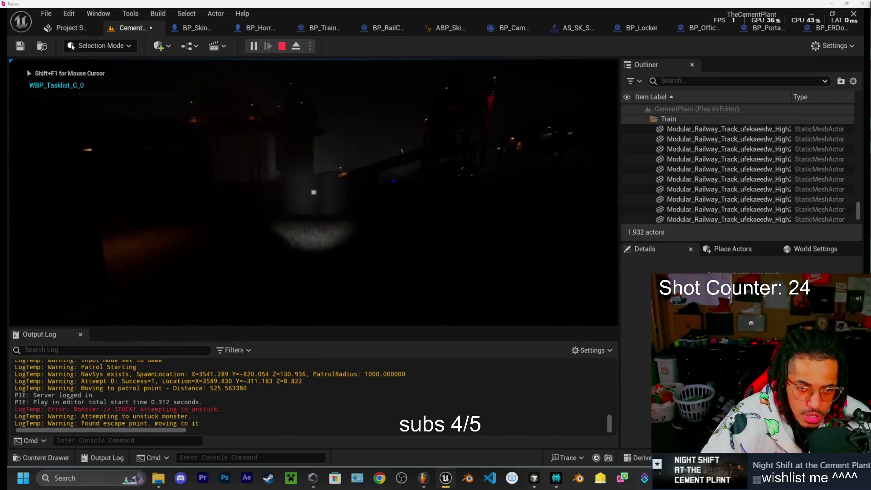
Walk across the yard, climb the lit staircase, and follow the walkway to the lit door.
key(w)
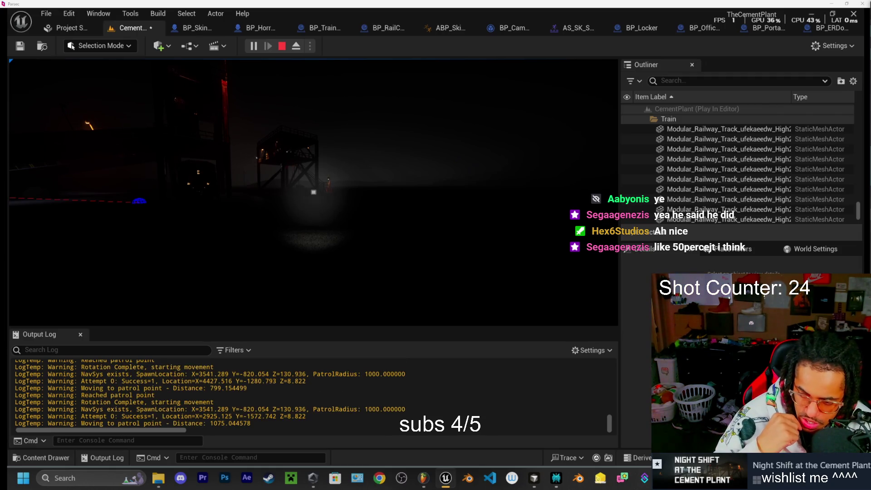
key(w)
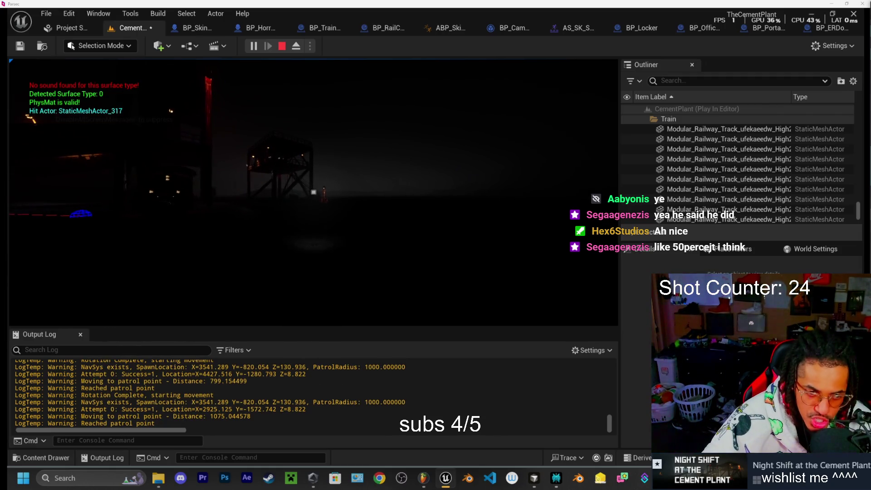
key(w)
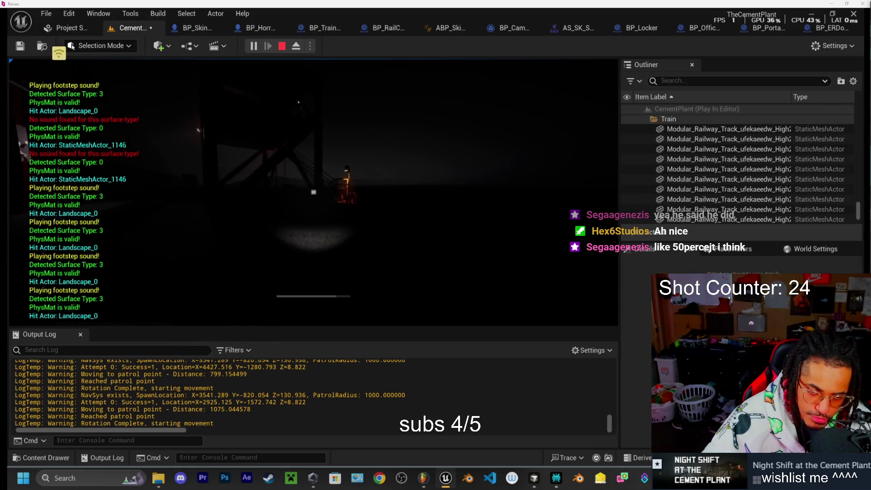
key(w)
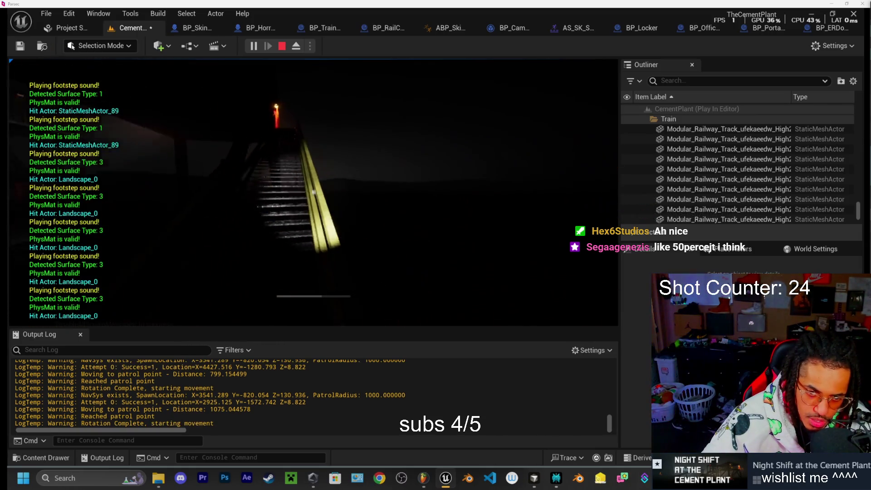
key(w)
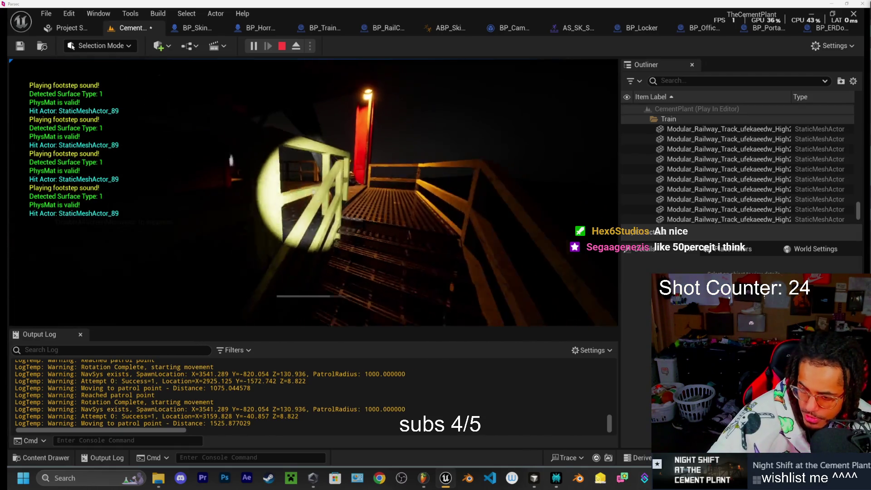
key(w)
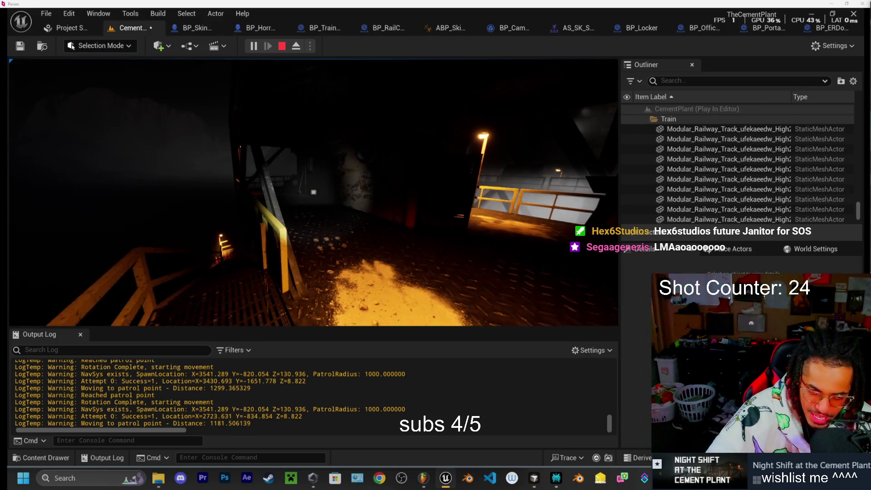
key(w)
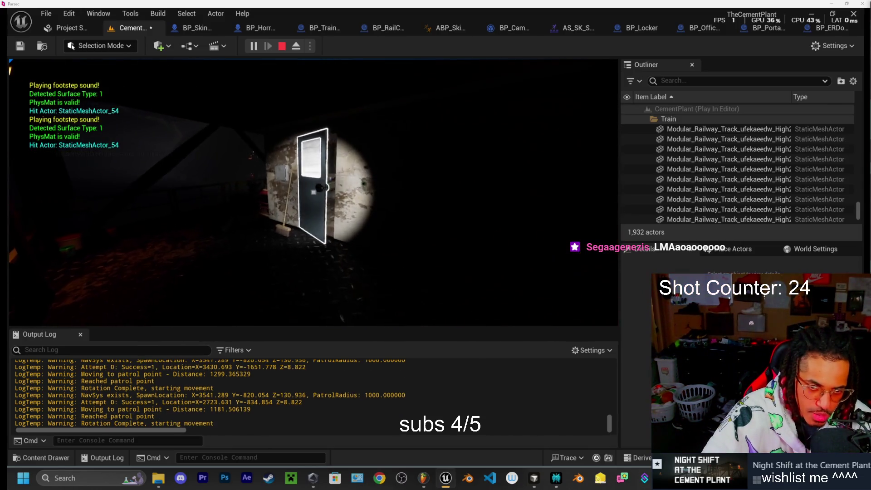
Open the lit door and walk into the control room past the button panel toward the table.
key(e)
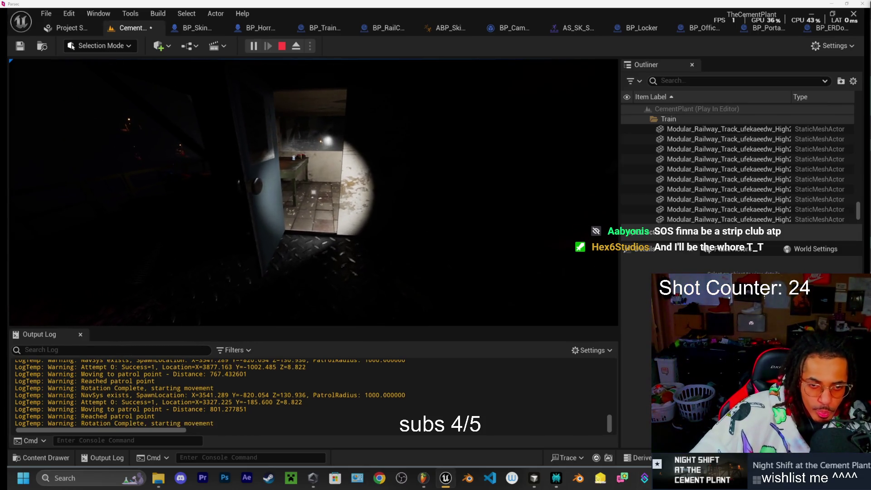
key(w)
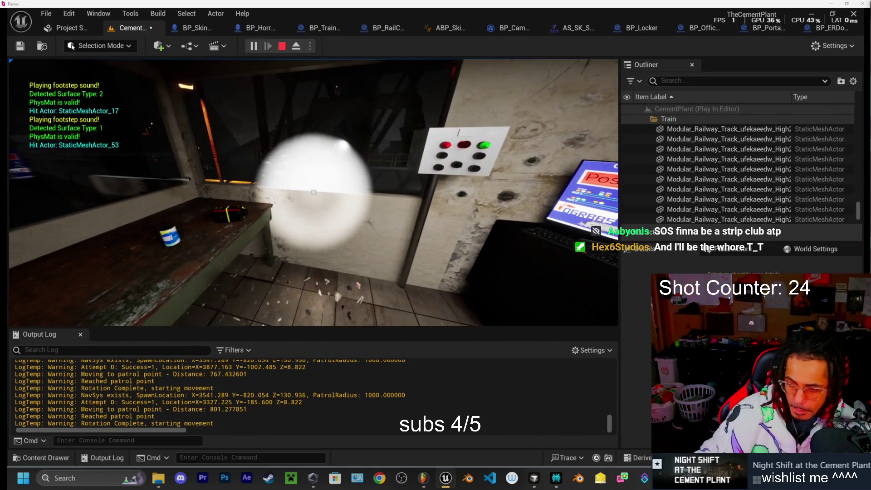
key(w)
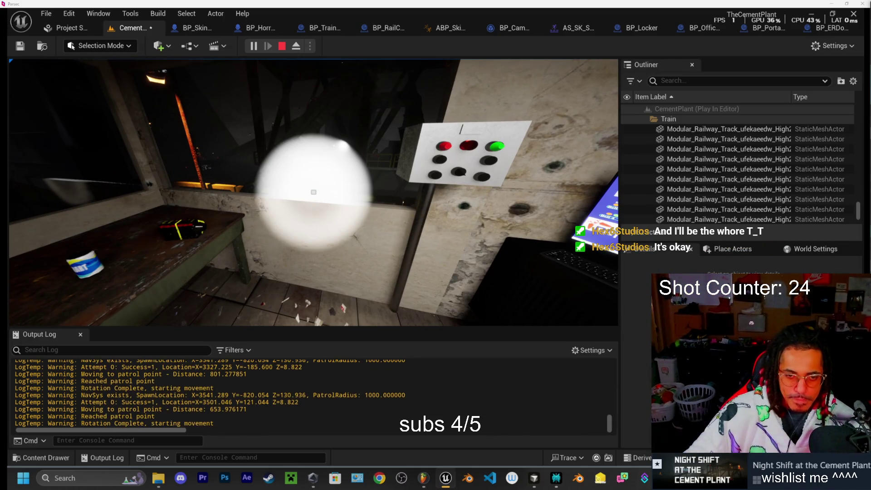
mouse_move(314, 192)
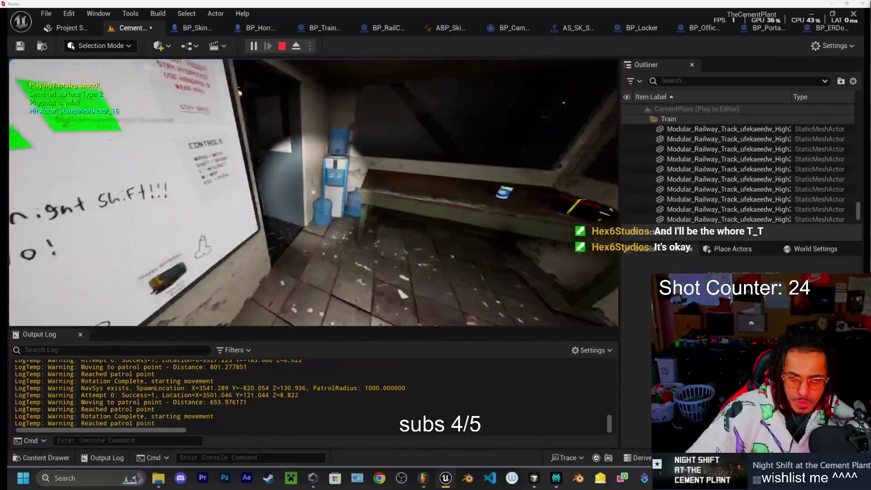
key(w)
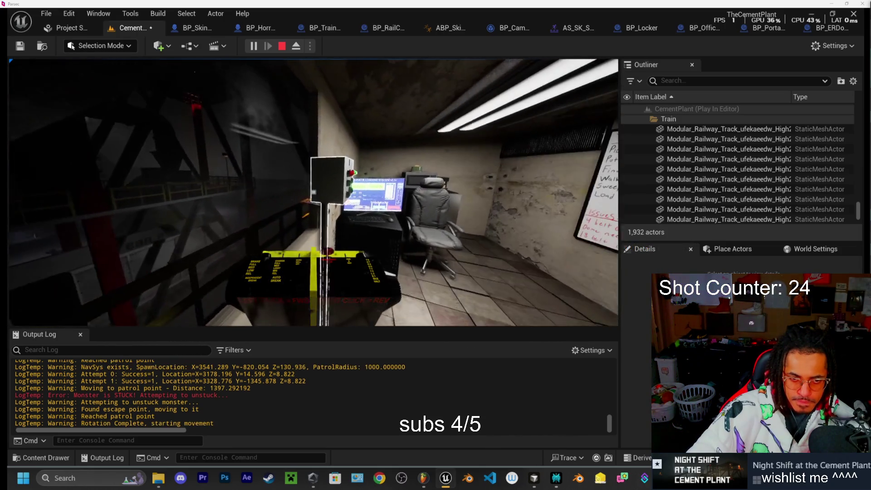
Zoom onto the Clinker Loading System monitor to load a car (Loading Cars 1/8), then zoom back out.
scroll(313, 193, up, 6)
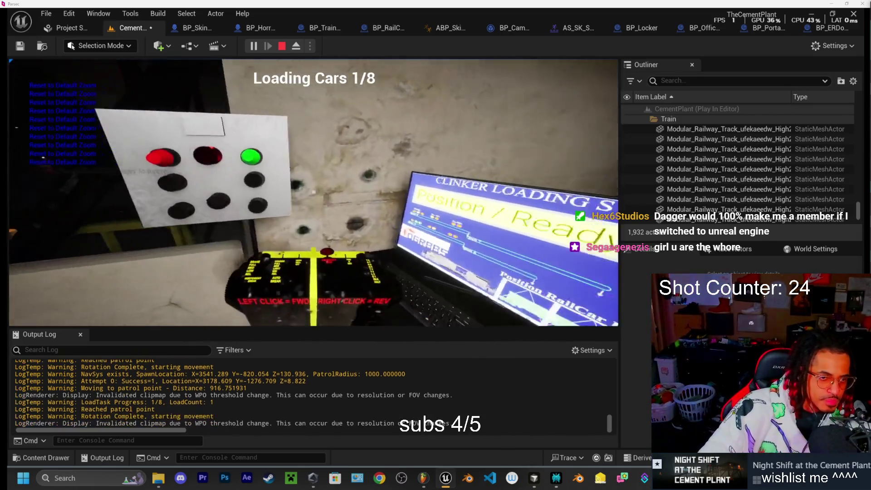
key(w)
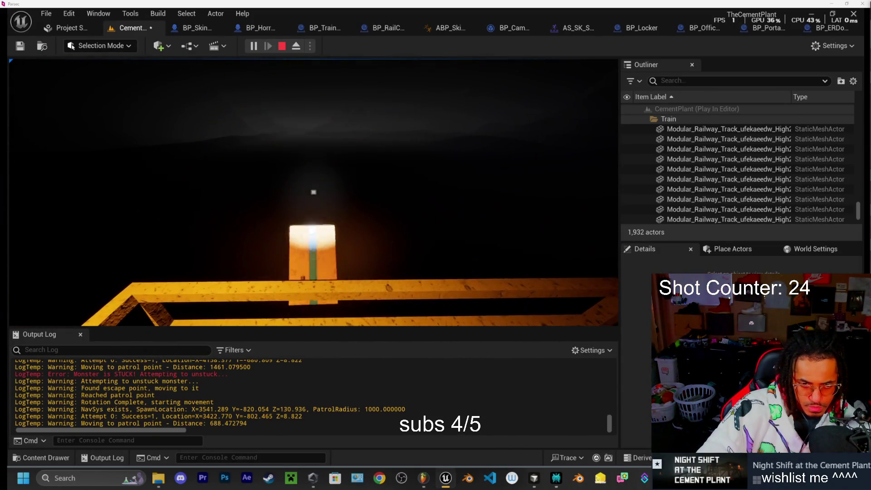
Pick up and deposit the trash bags, then drop the held box over the railing.
key(e)
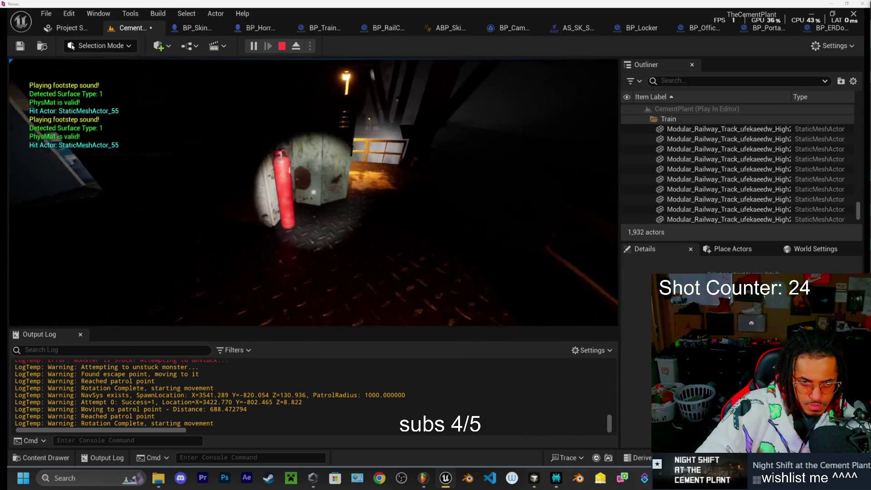
key(e)
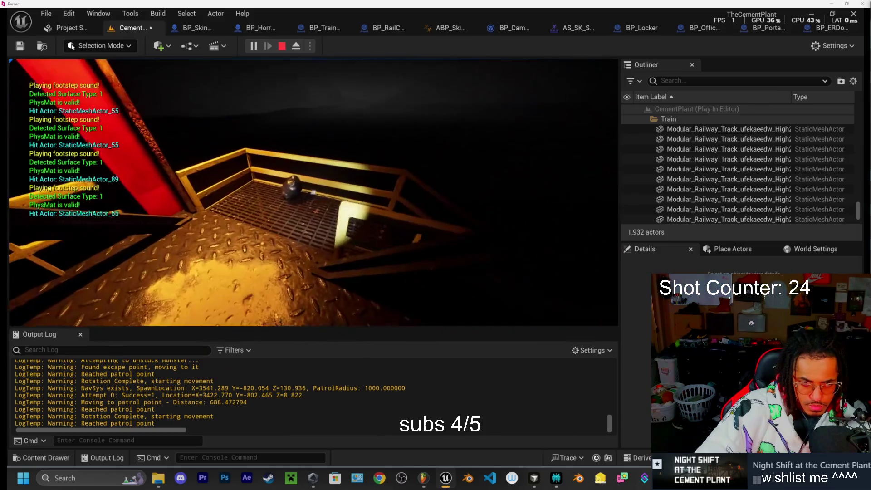
key(e)
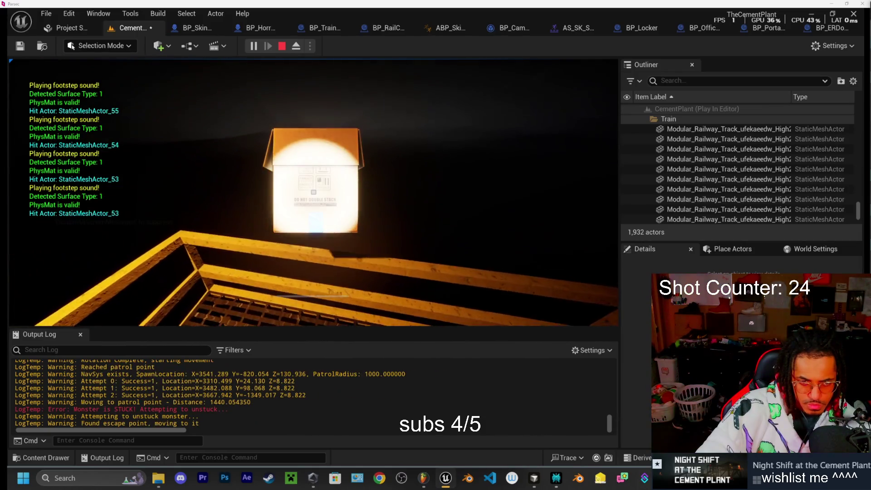
click(313, 192)
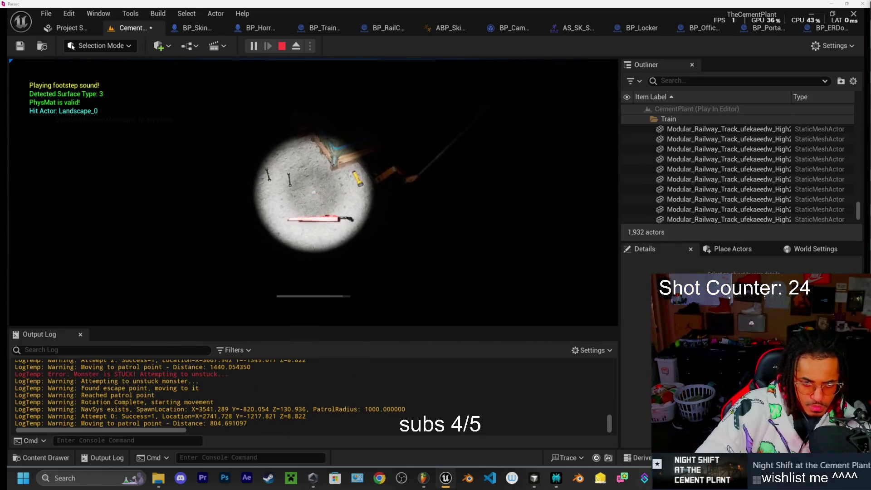
Open the wooden tool box, collect the wrench so Tools reaches 3/8, and stop the playtest.
key(e)
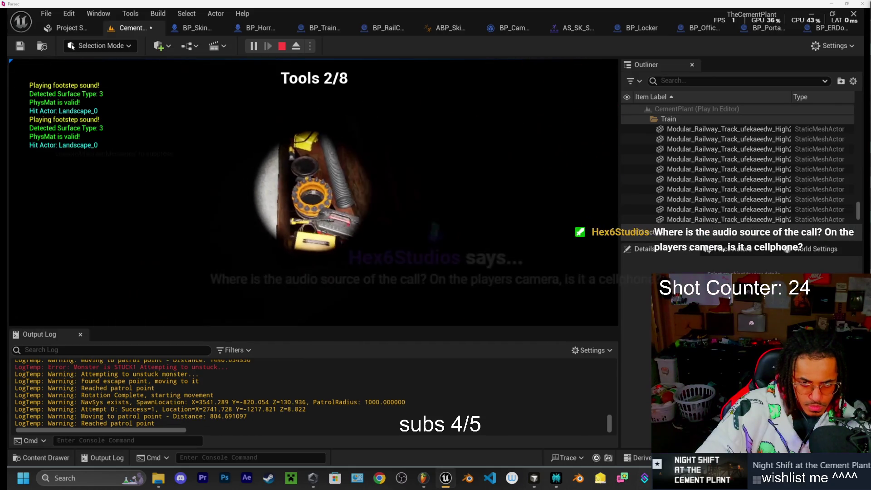
key(e)
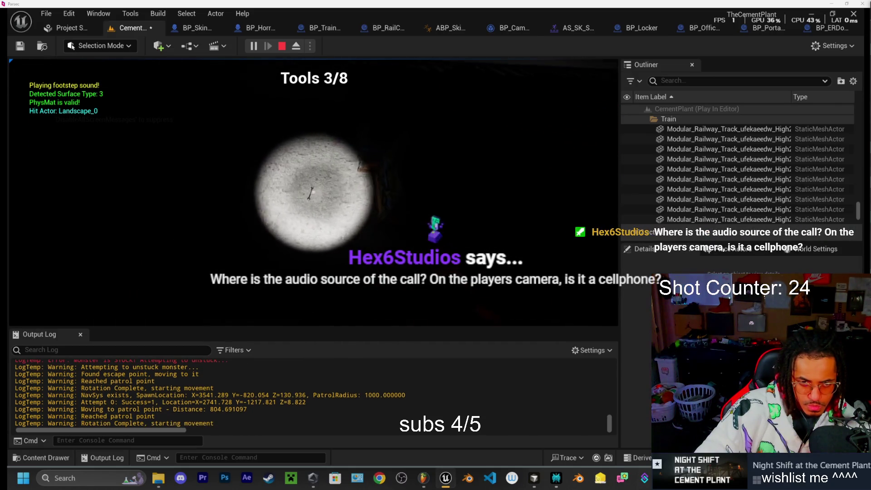
key(Escape)
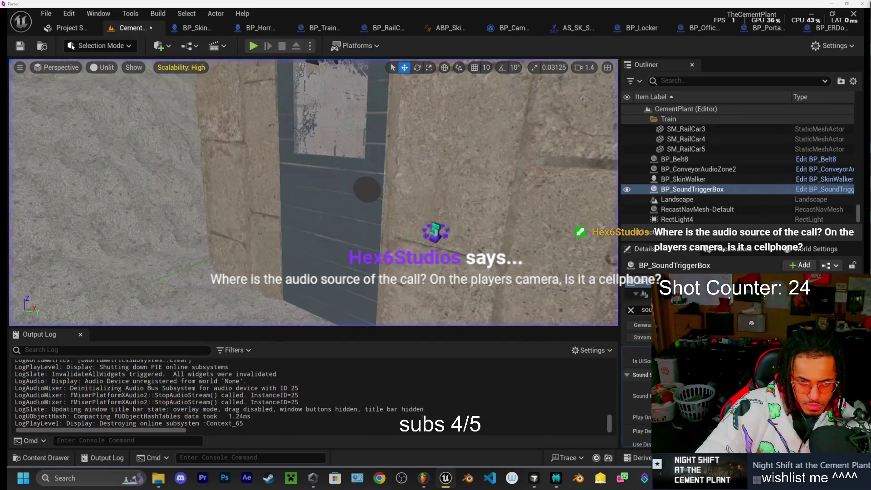
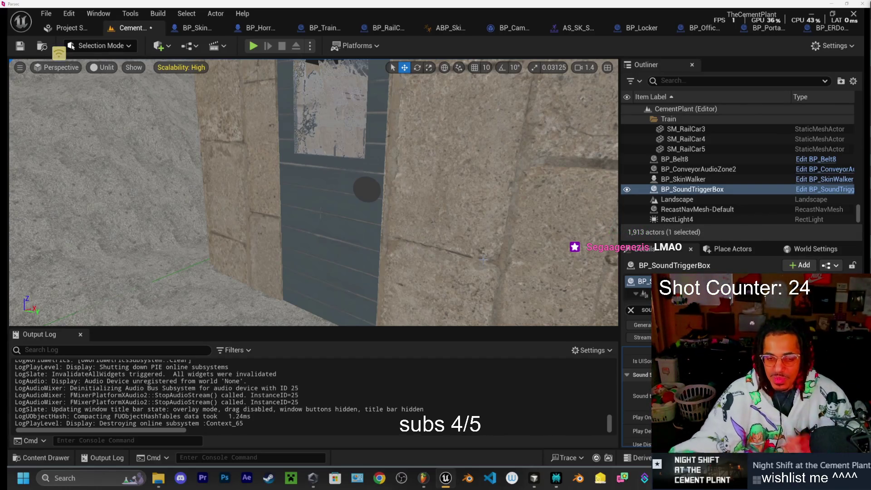
Save the modified CementPlant map, then bring up ElevenLabs' sound effects history in Chrome.
key(ctrl+s)
click(522, 353)
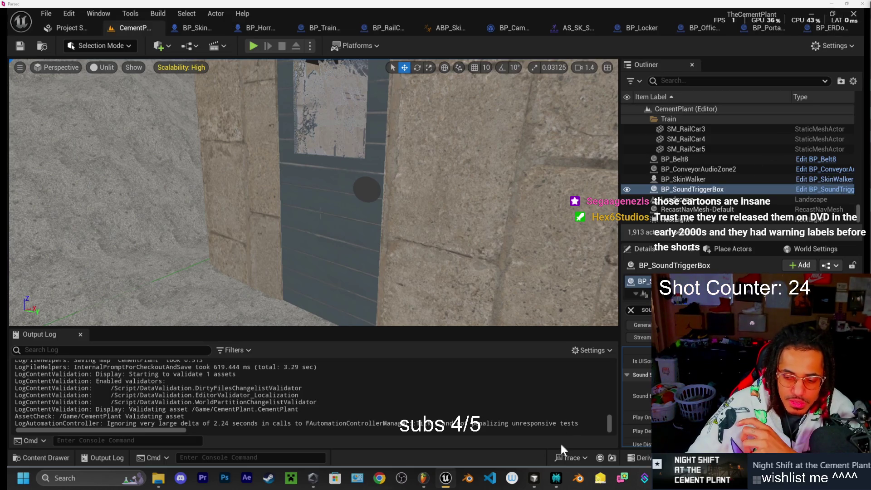
click(380, 478)
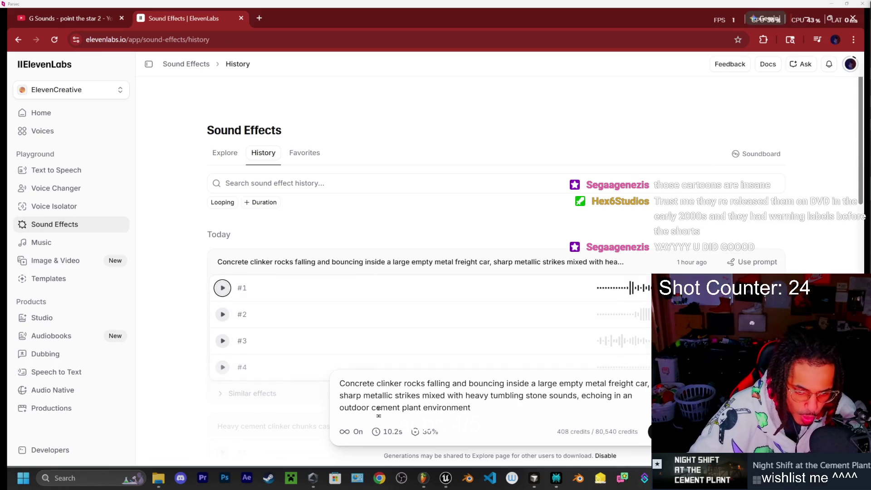
Set prompt influence to 100% and regenerate the concrete clinker rocks prompt with Ctrl+Enter.
drag(340, 382, 525, 402)
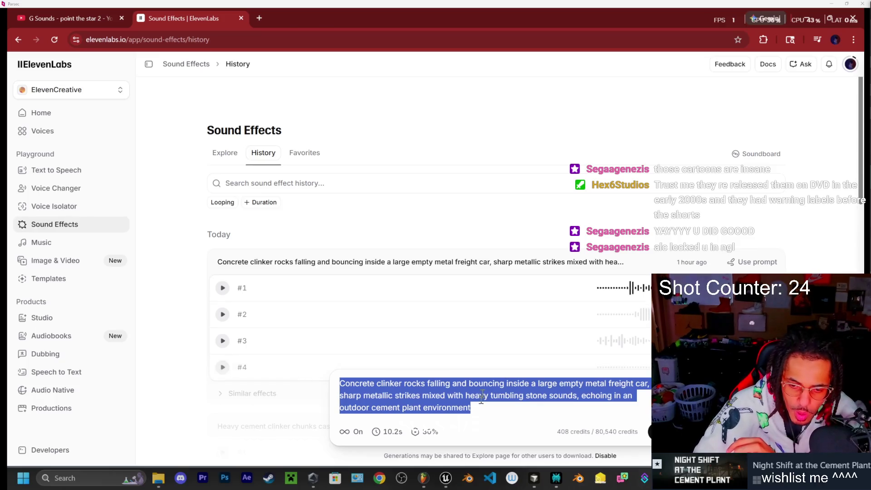
click(430, 434)
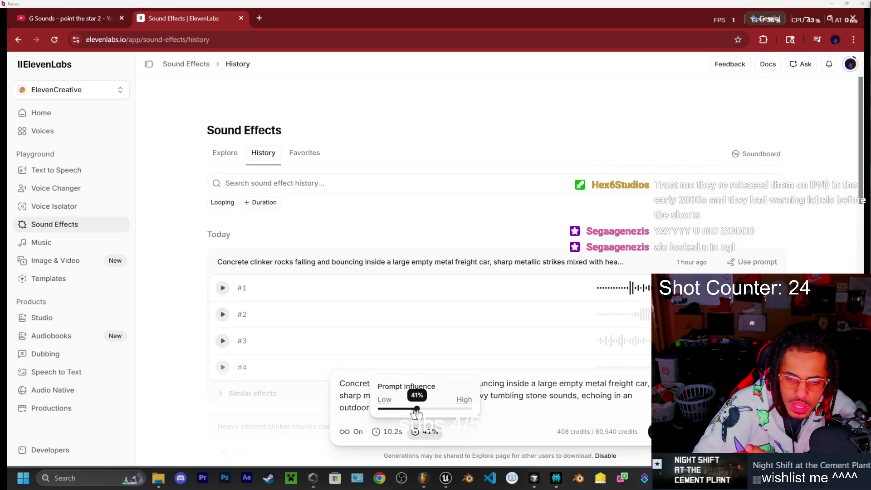
drag(407, 409, 472, 409)
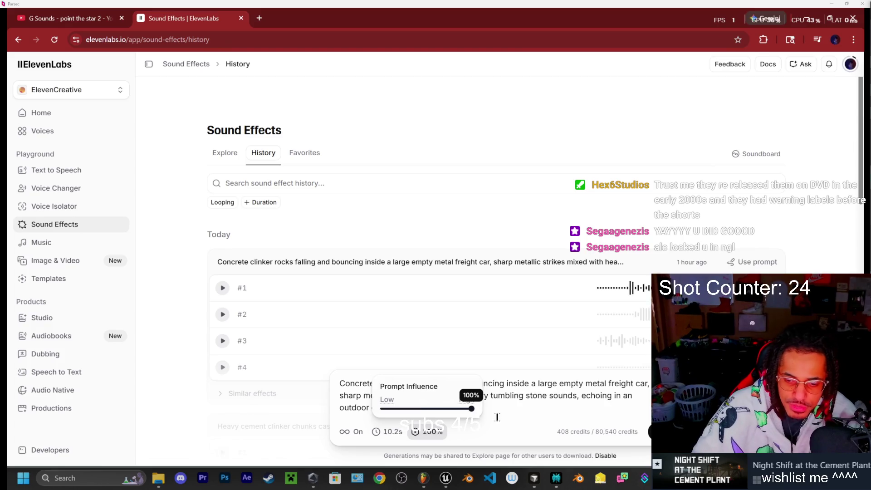
triple_click(497, 414)
key(ctrl+Return)
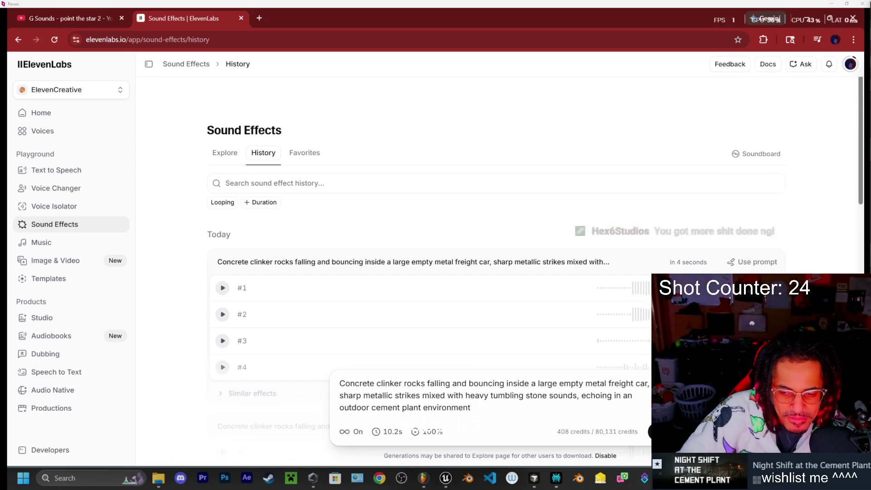
scroll(525, 178, down, 2)
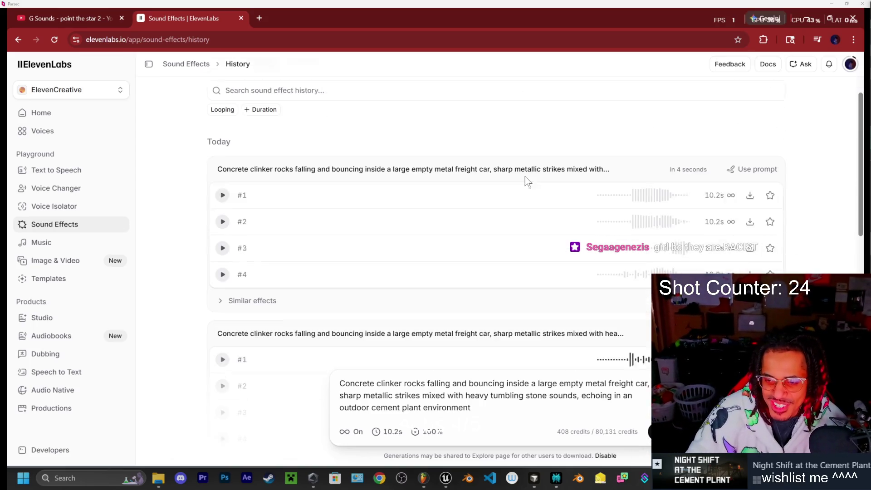
click(223, 188)
scroll(222, 206, up, 1)
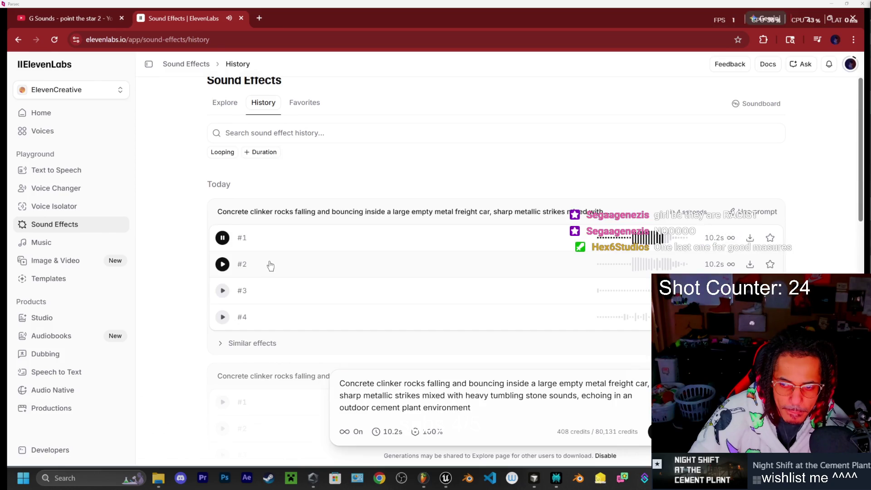
click(222, 265)
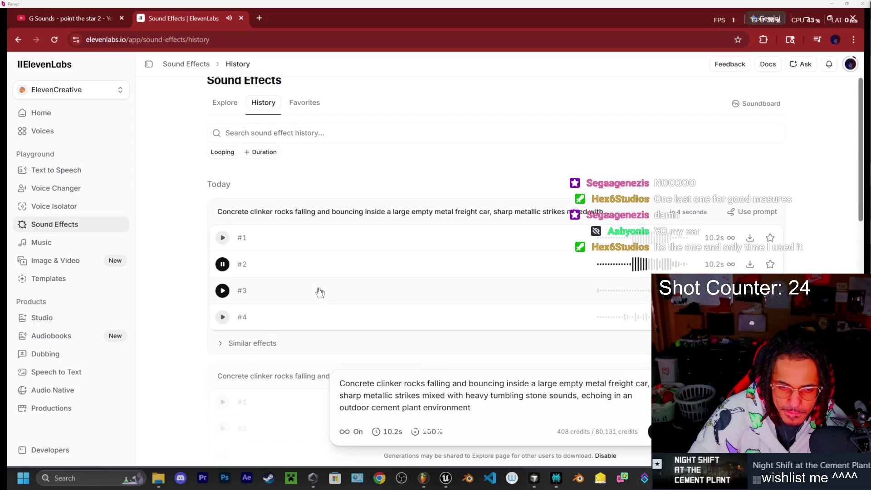
click(222, 291)
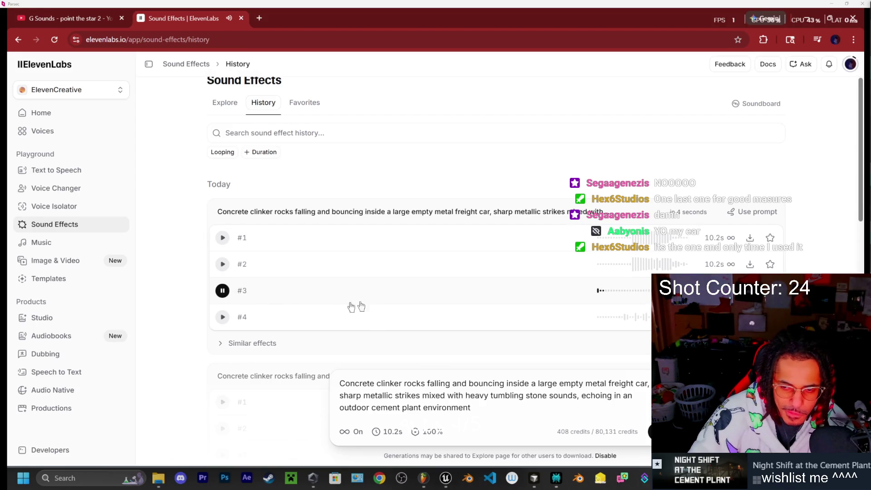
click(223, 317)
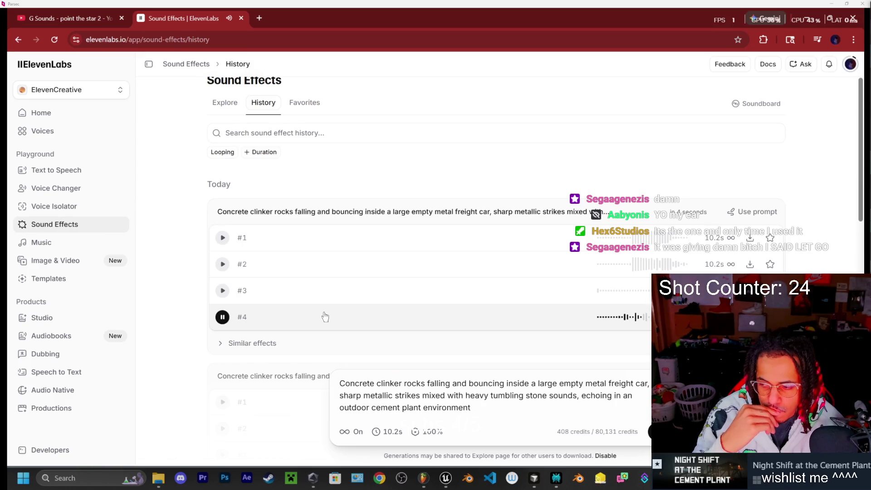
click(223, 317)
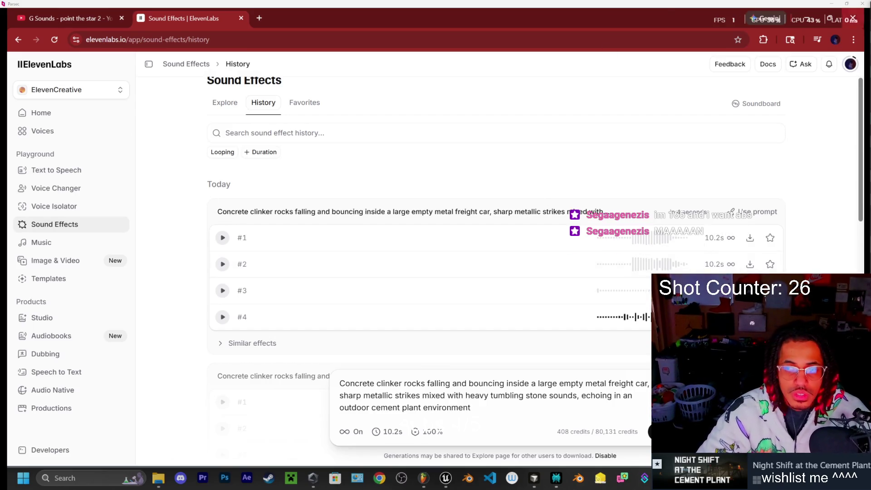
Switch from Chrome back to the Unreal Editor showing the CementPlant level.
key(alt+Tab)
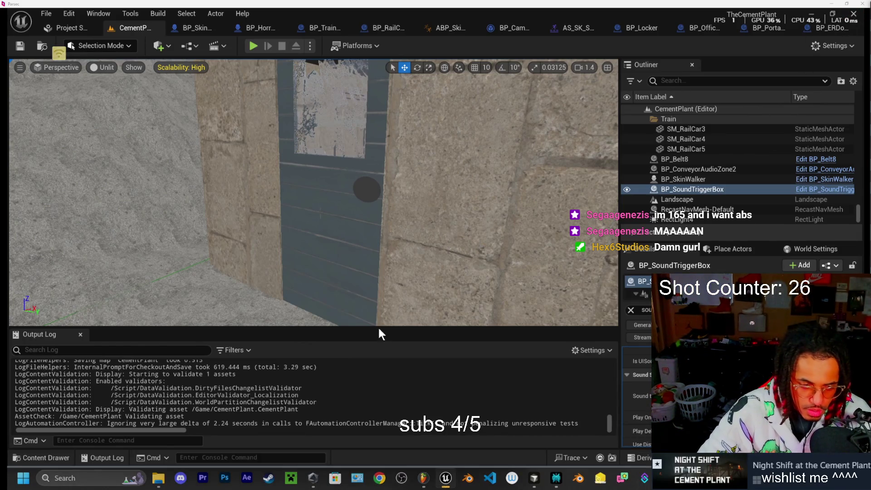
Close the Downloads window and dismiss the Unreal crash reporter.
key(alt+Tab)
drag(344, 78, 287, 129)
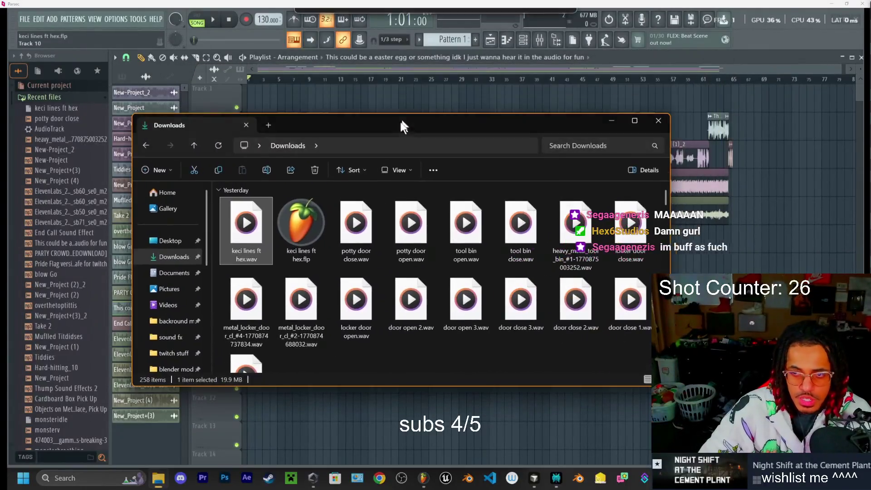
click(649, 119)
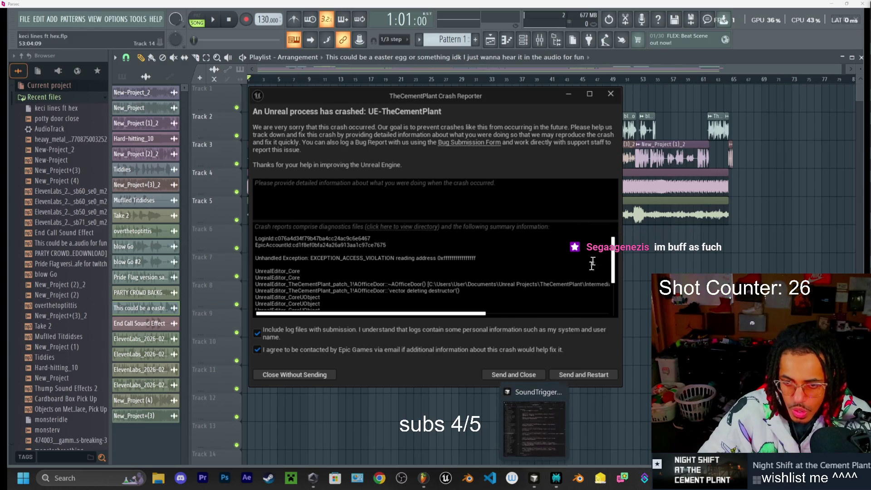
click(611, 94)
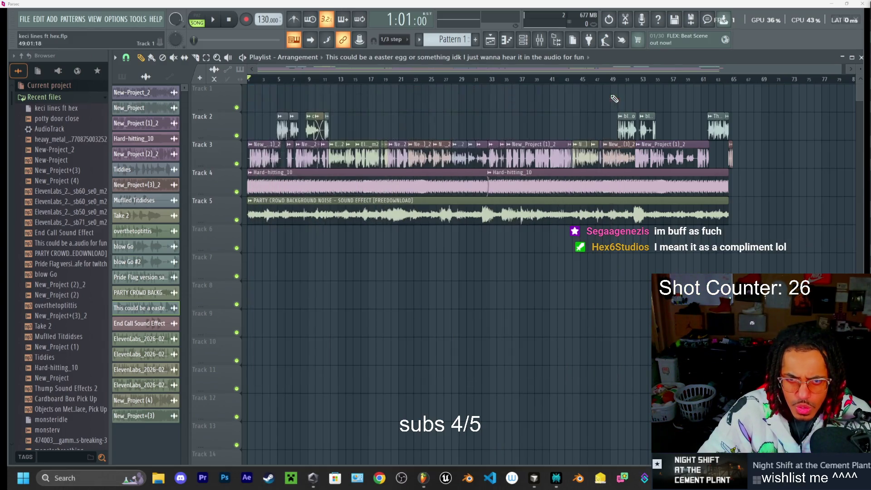
Open File Explorer to the TheCementPlant project folder, then minimize it.
click(157, 479)
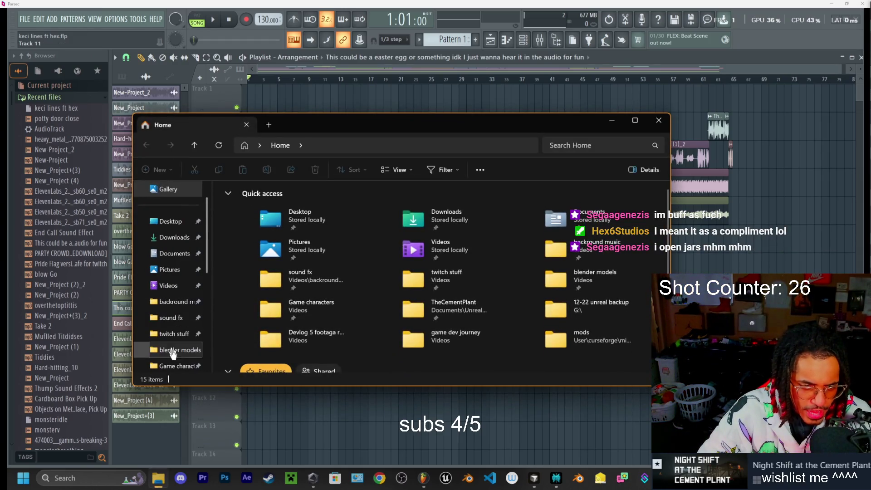
scroll(168, 318, down, 1)
click(176, 334)
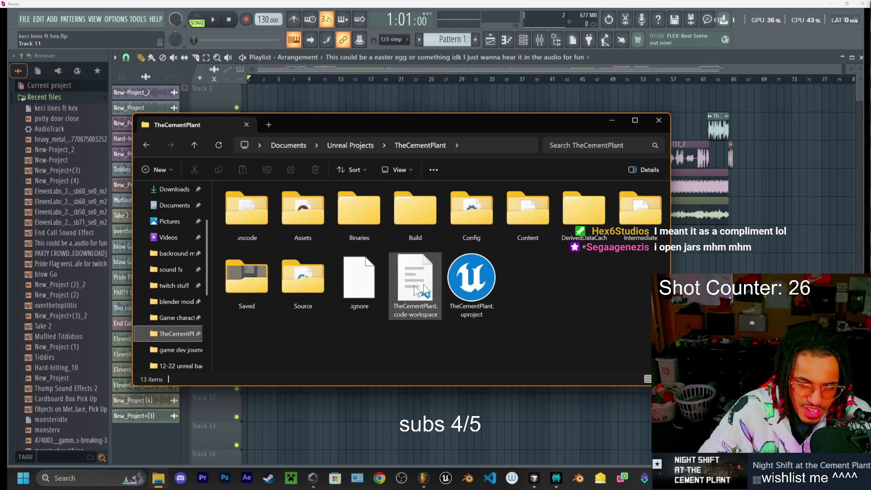
click(471, 284)
click(611, 120)
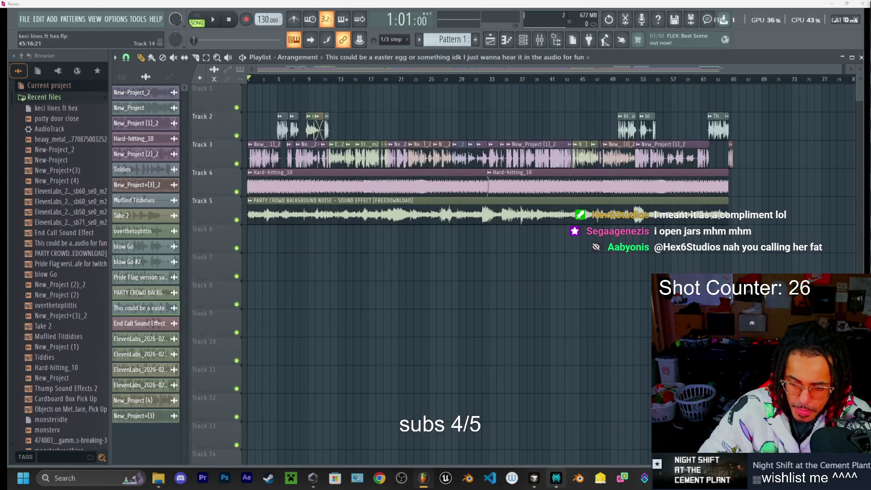
mouse_move(556, 478)
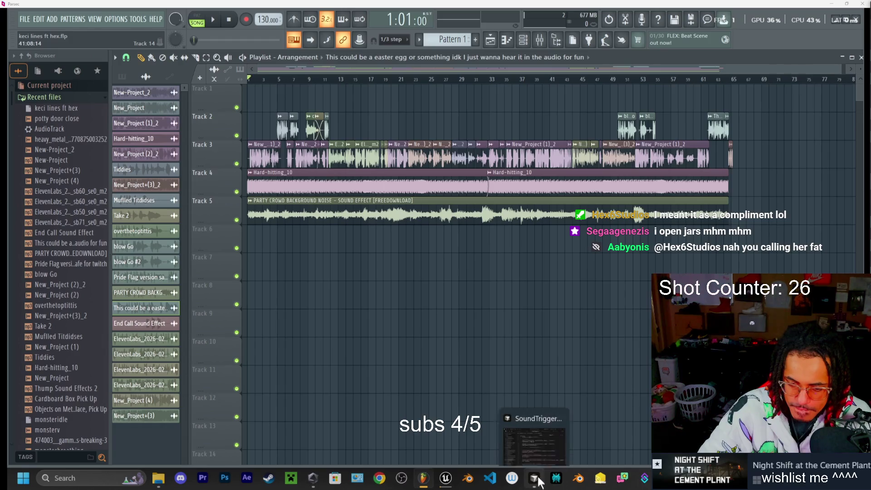
Bring the SoundTriggerBox.h VS Code window forward, maximize it, and start the build task.
click(534, 480)
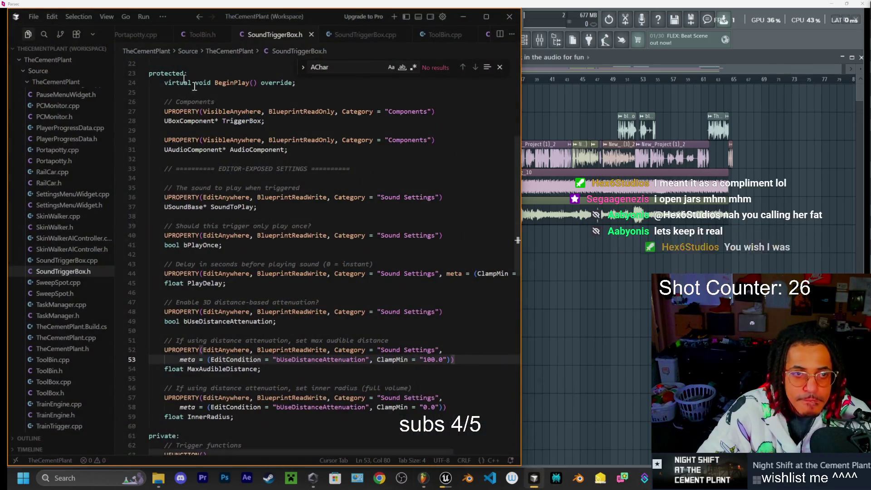
click(492, 19)
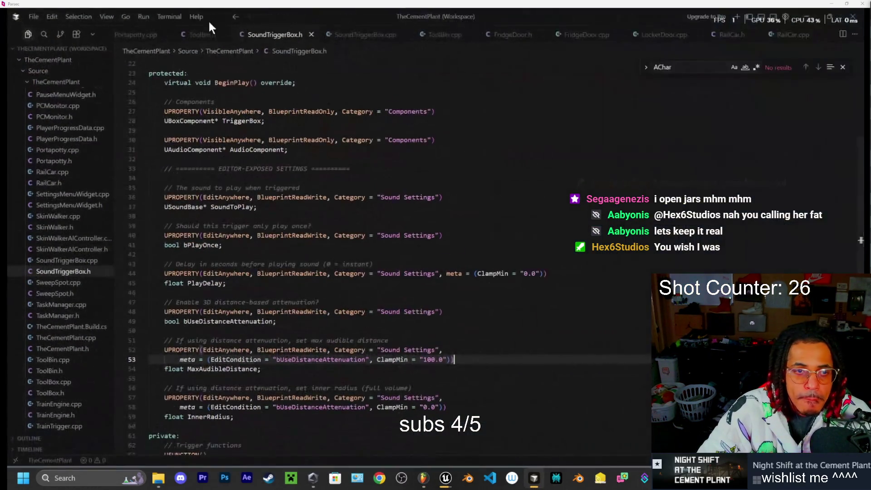
click(169, 16)
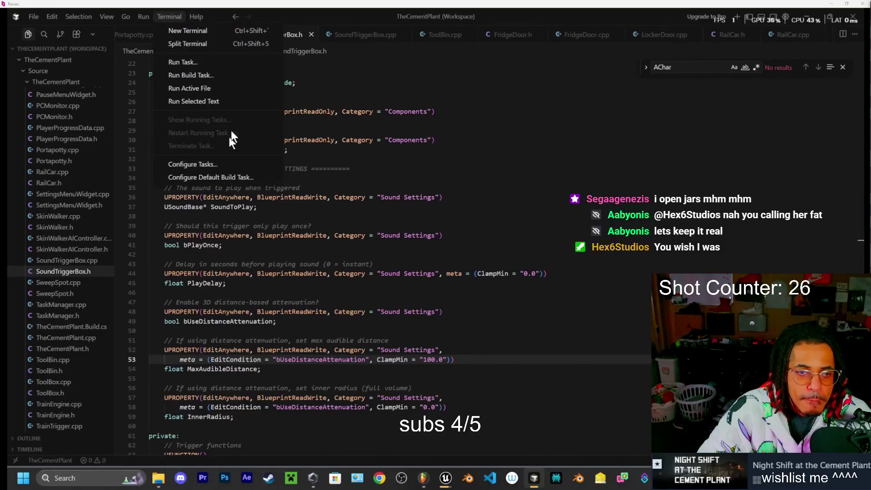
click(190, 74)
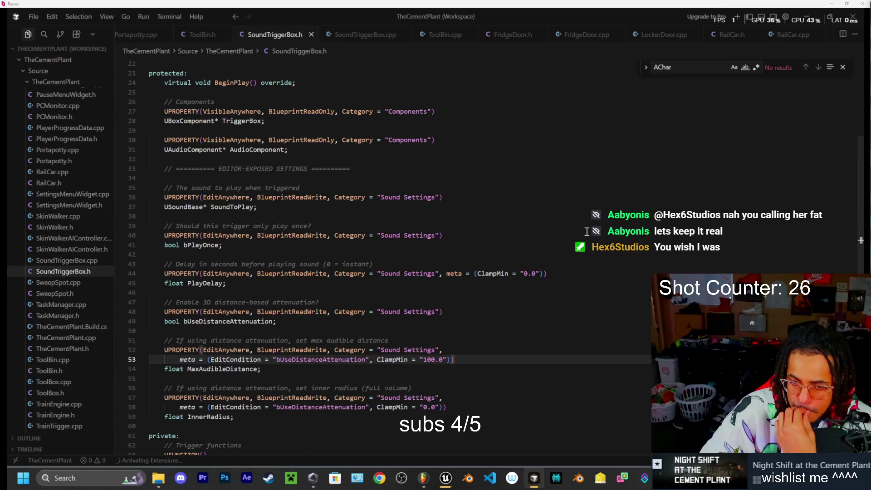
Run the TheCementPlantEditor Win64 Development build task, then switch to the Twitch dashboard.
click(172, 17)
click(172, 16)
click(172, 16)
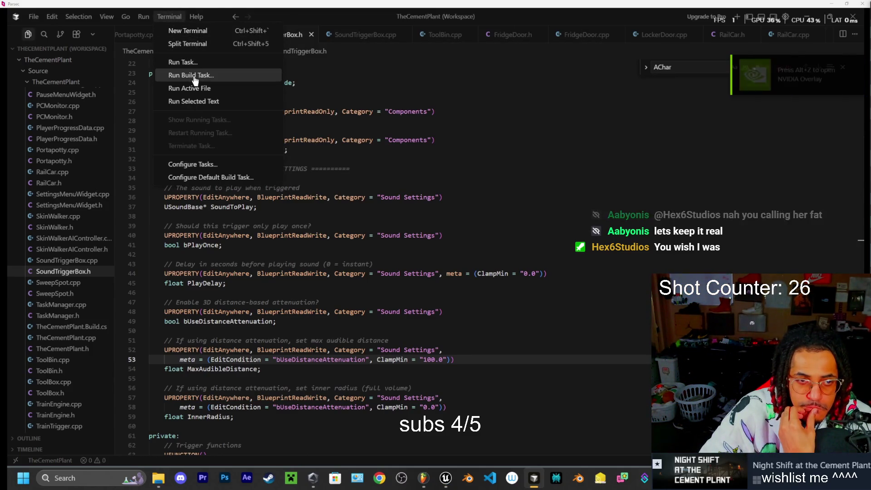
click(187, 74)
click(358, 50)
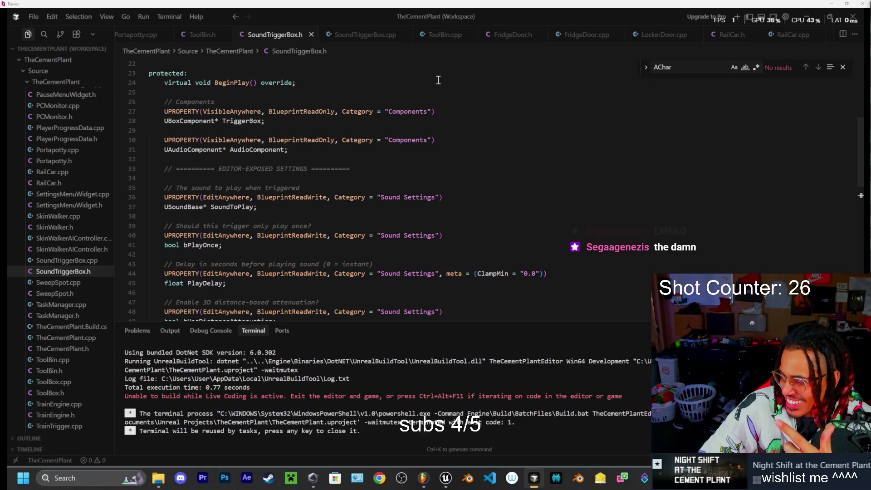
key(alt+Tab)
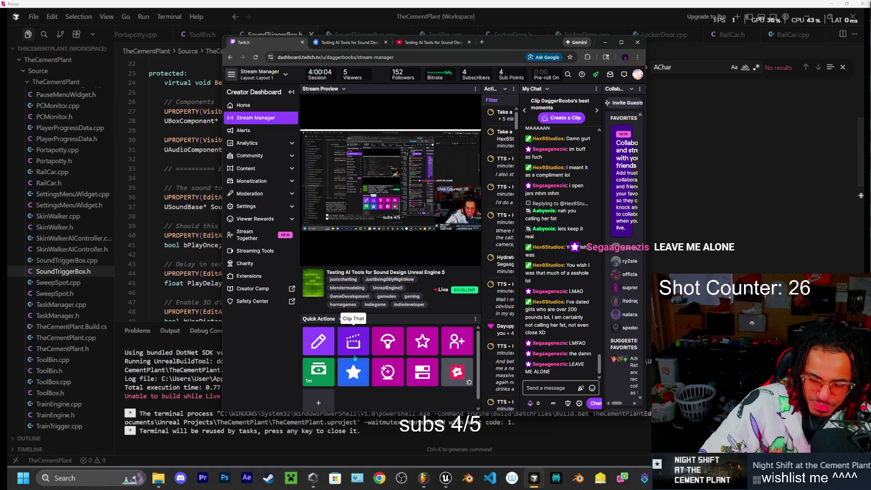
Minimize Twitch and VS Code, switch to the MM_CementPlant level, and start Play In Editor.
click(605, 42)
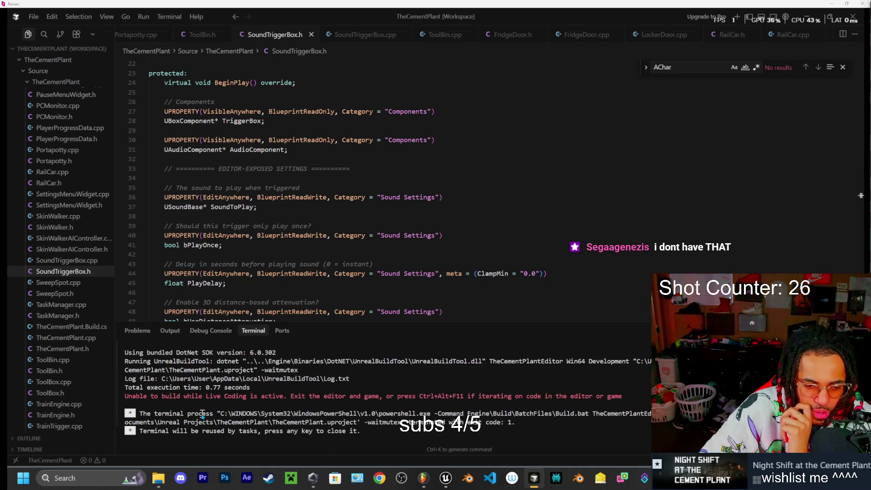
click(531, 480)
click(121, 27)
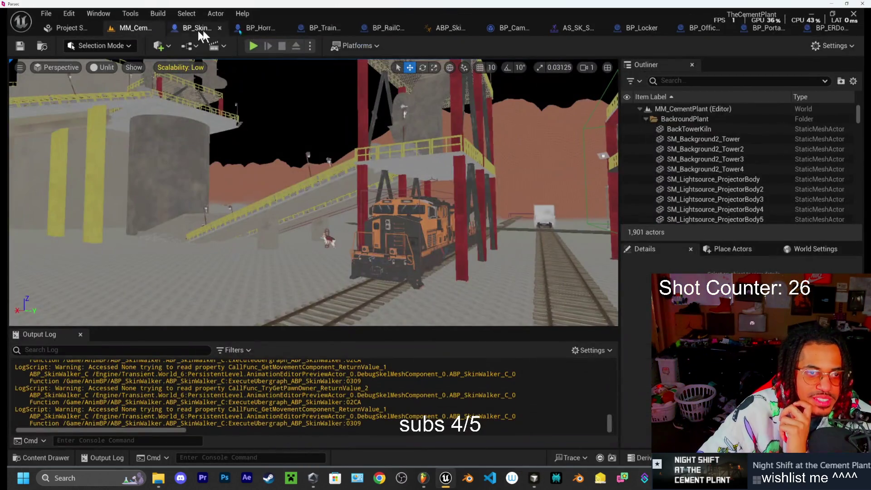
click(254, 46)
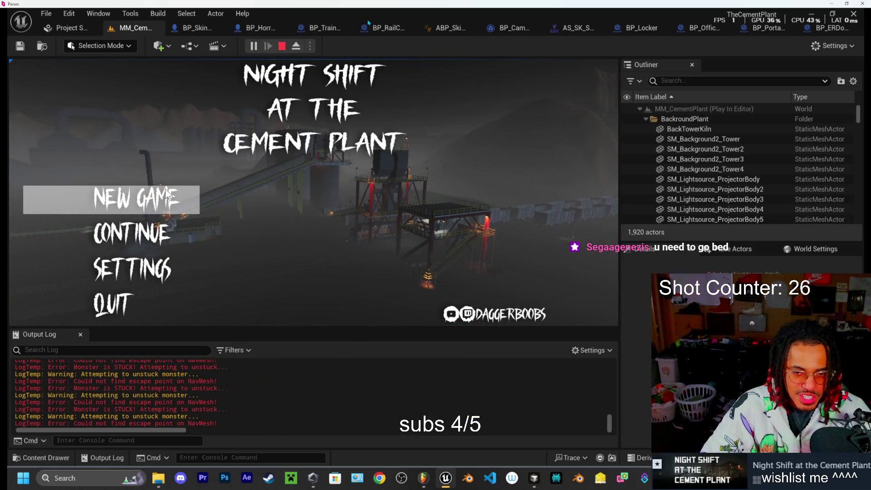
Stop the session, set viewport scalability to High, and relaunch Play In Editor.
click(282, 46)
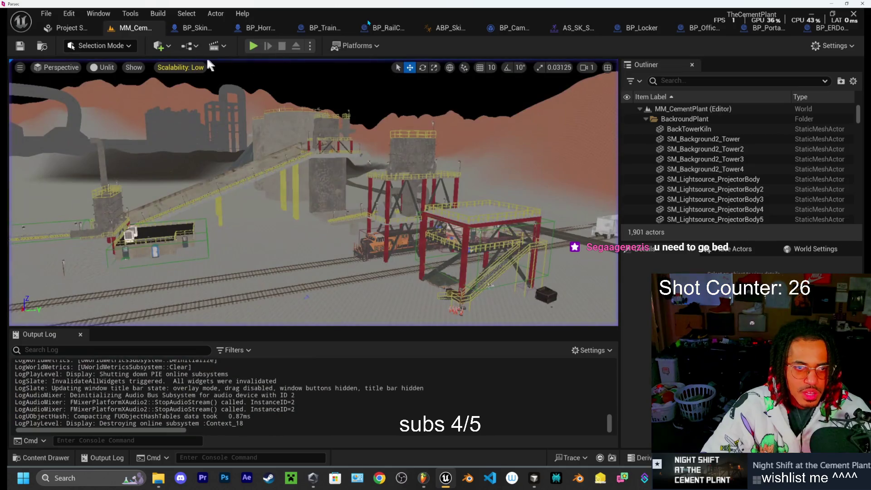
click(191, 67)
click(309, 97)
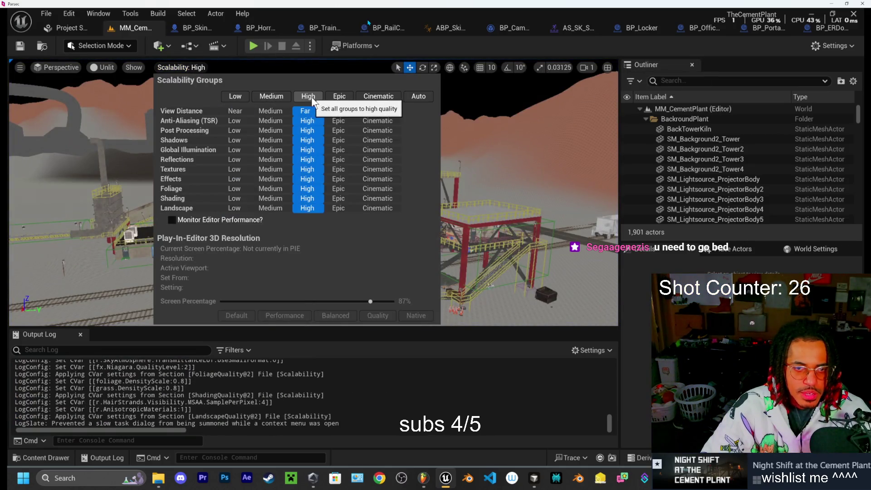
click(254, 46)
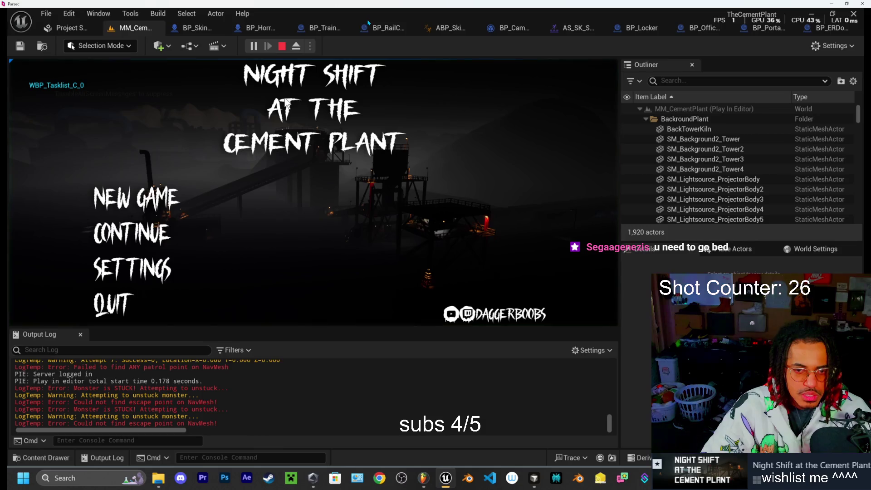
Start a new game, walk up to the blue portable toilet, and end the session.
click(127, 202)
key(w)
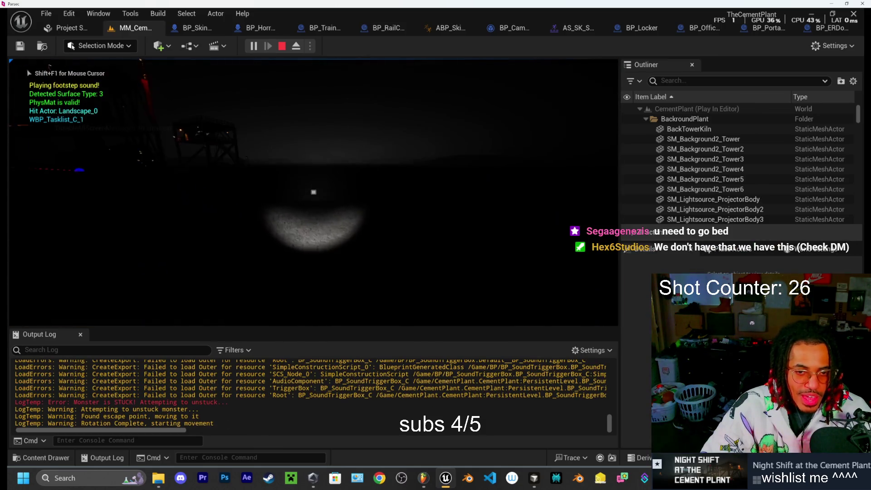
key(w)
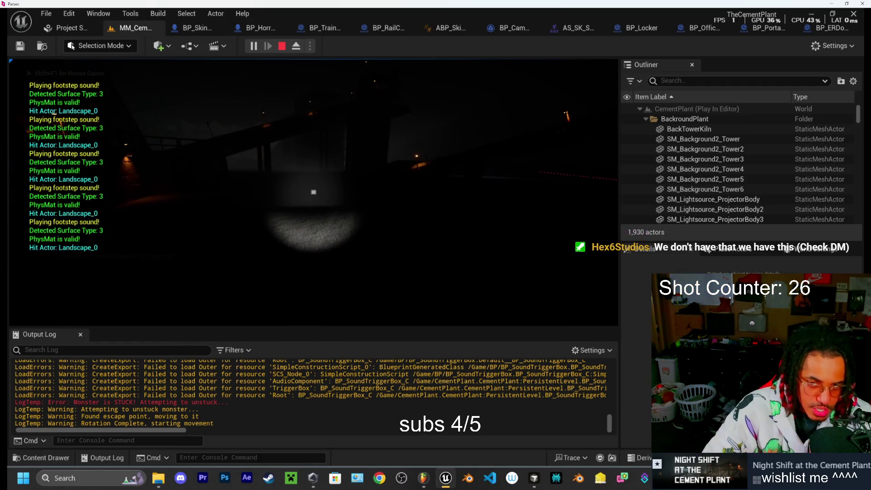
key(w)
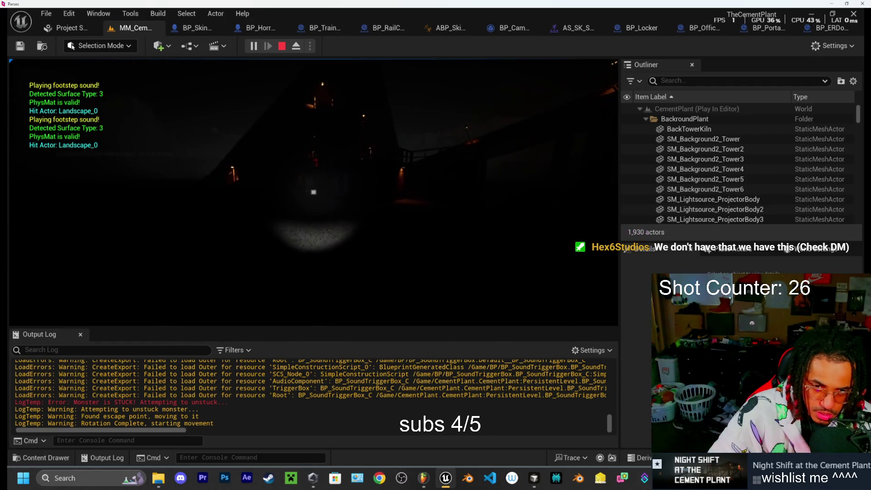
key(w)
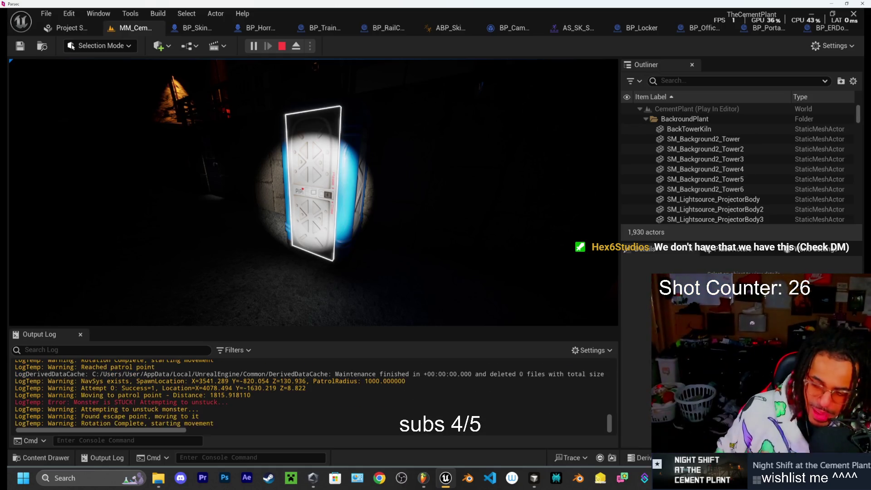
key(Escape)
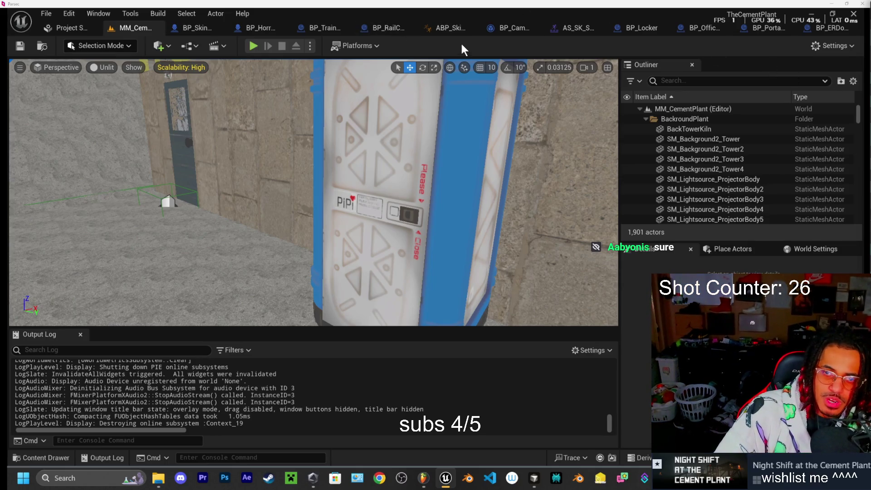
Replay a new game, stop it, and open the Content Drawer with Ctrl+Space.
click(250, 47)
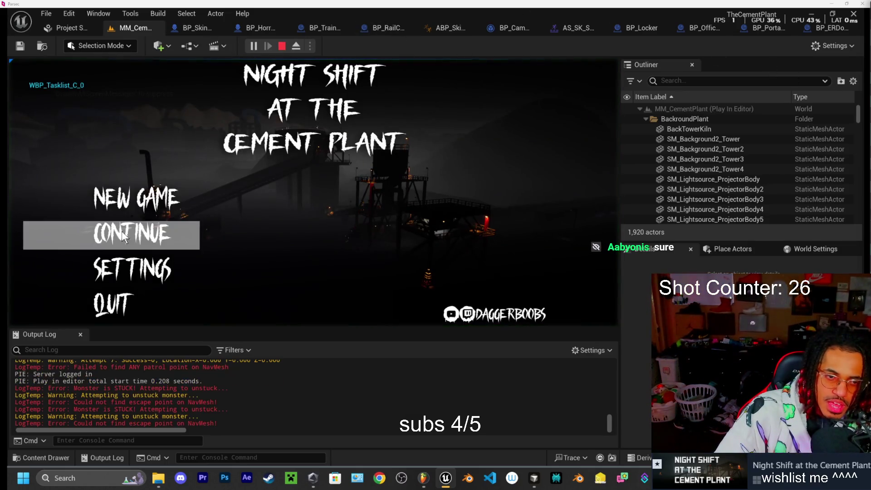
click(145, 202)
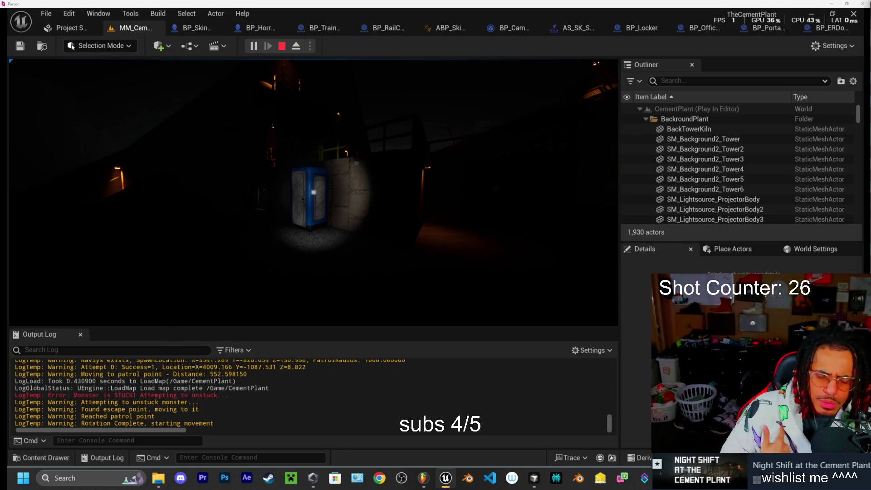
key(Escape)
key(ctrl+space)
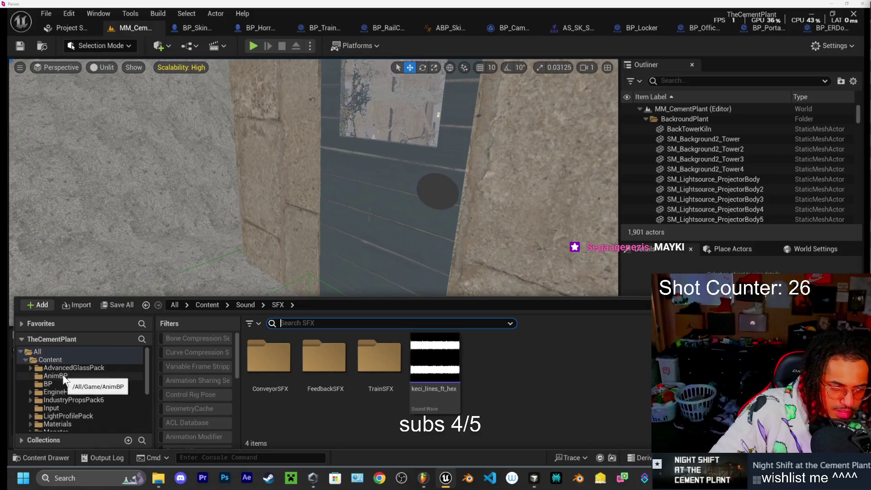
Open the BP_ERDoor blueprint from the BP folder and filter its Details by 'sound'.
click(50, 384)
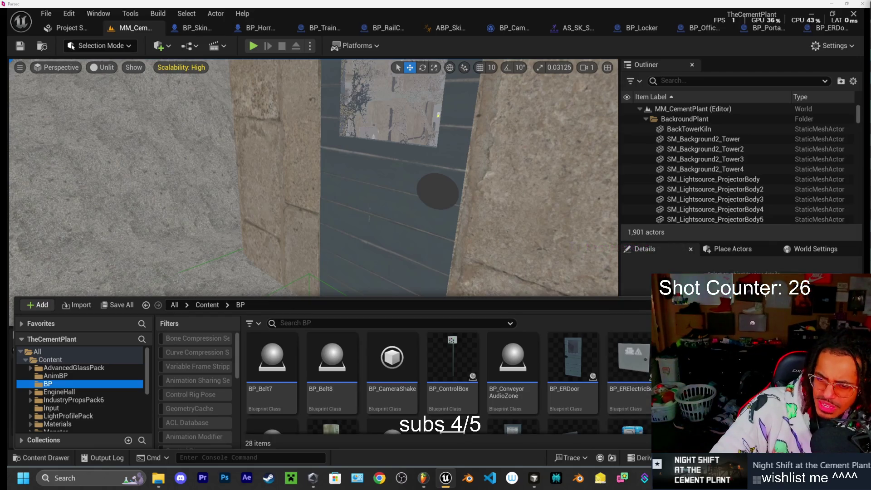
scroll(562, 404, down, 1)
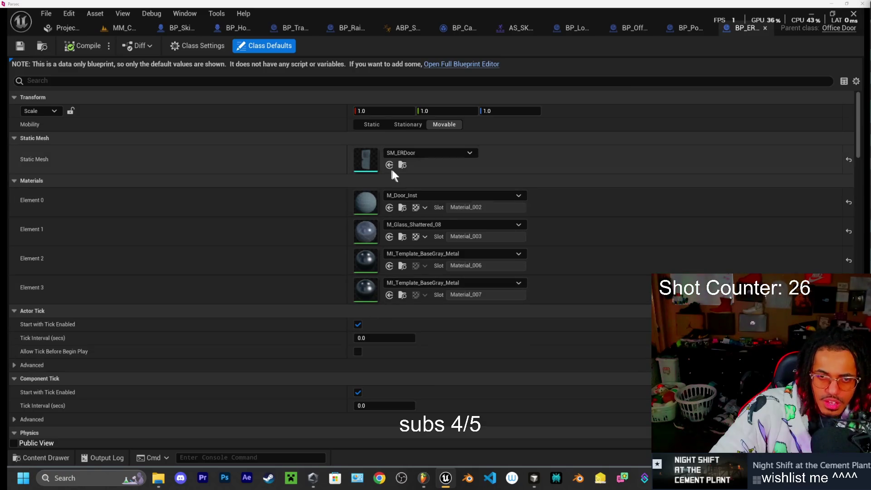
click(343, 81)
text(sound)
Search 'door' and assign door_open_1 as the Door Open Sound.
click(432, 112)
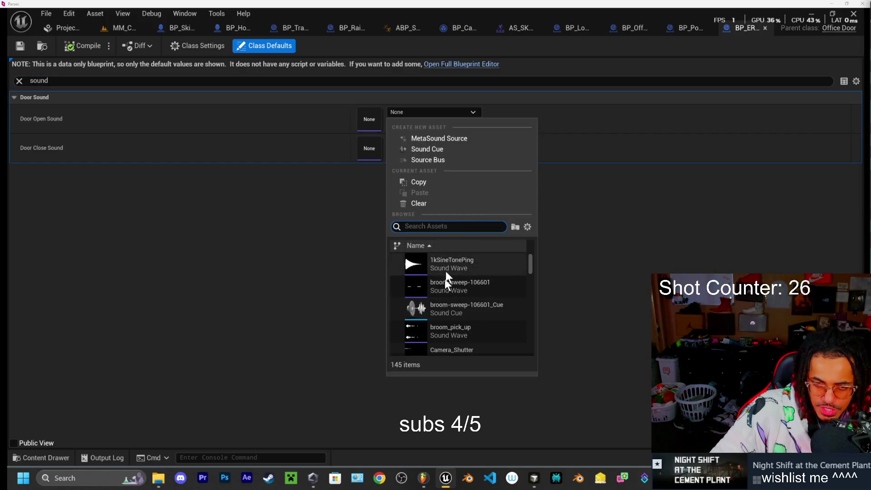
text(o)
key(BackSpace)
text(door)
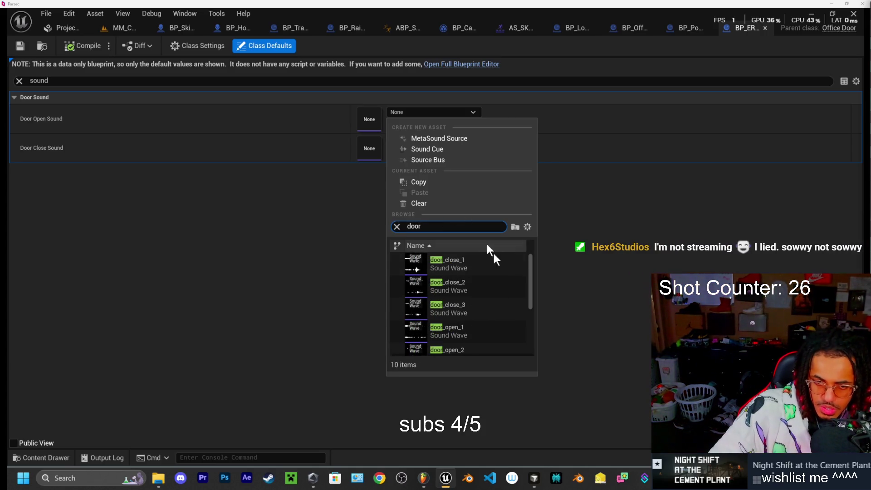
mouse_move(468, 335)
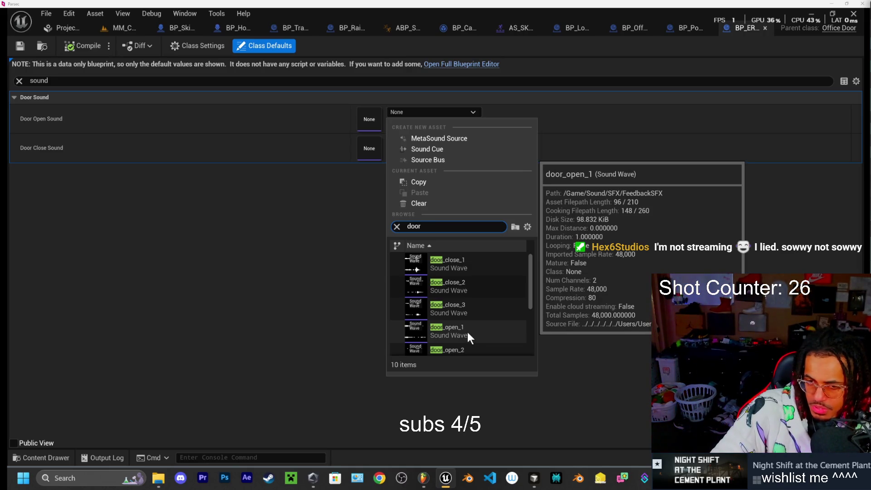
click(467, 336)
Leave Door Close Sound as None, then close Unreal choosing Don't Save.
click(421, 139)
click(307, 180)
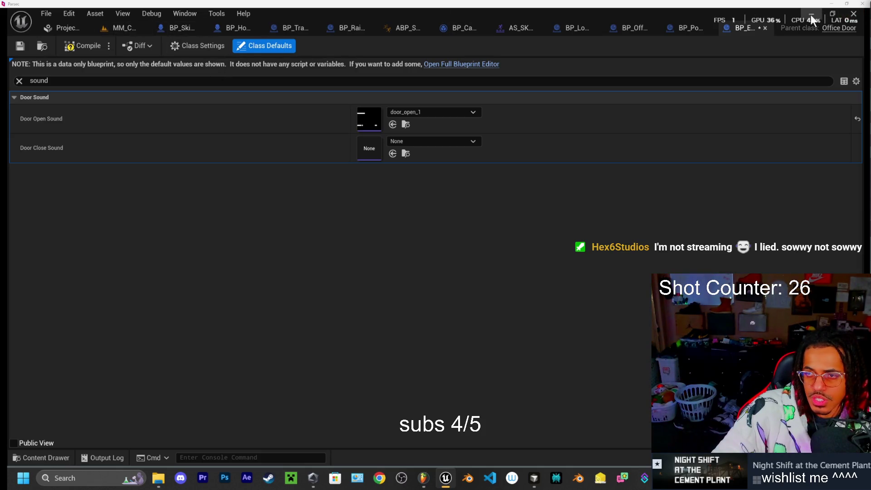
click(852, 15)
click(521, 355)
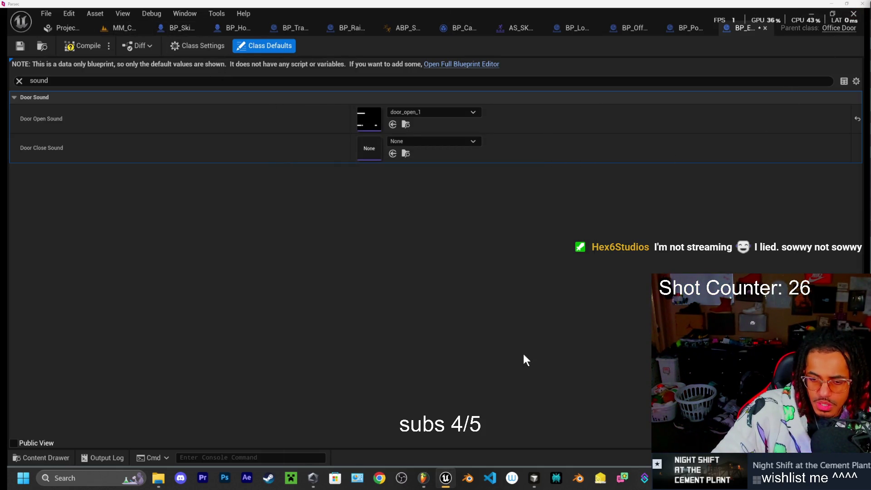
Return to VS Code and run the Win64 Development editor build via Terminal > Run Task.
click(534, 478)
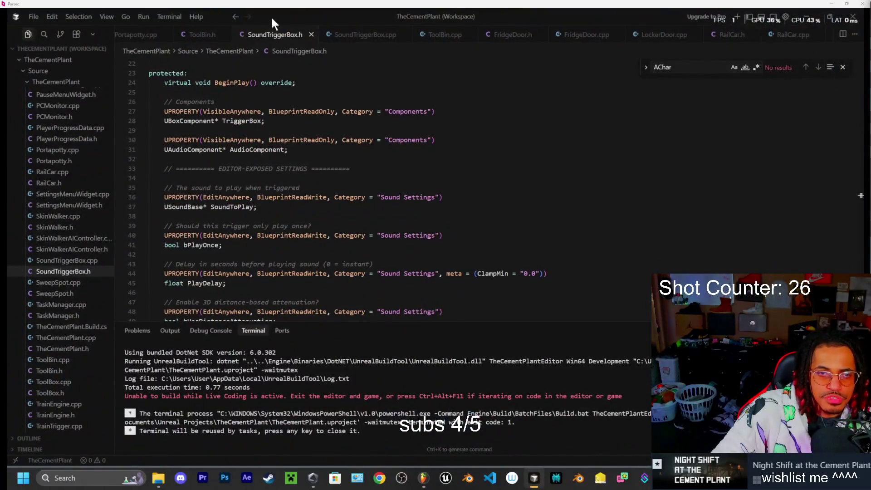
click(172, 17)
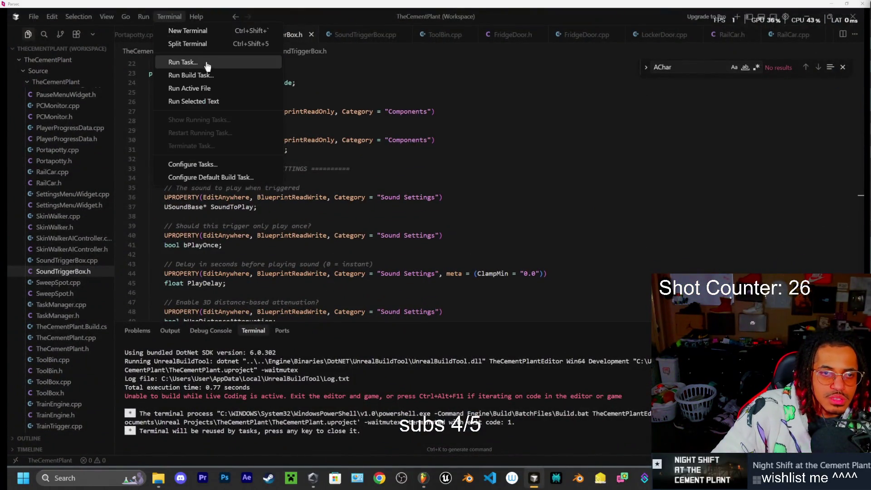
click(198, 62)
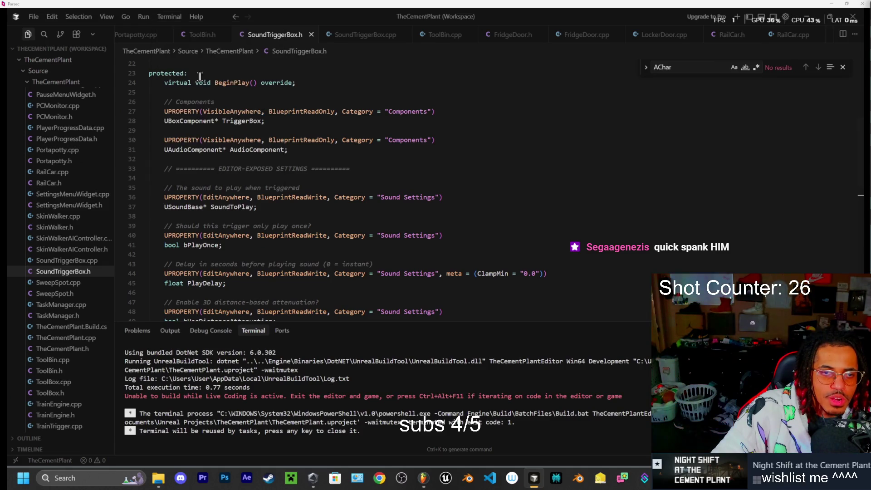
click(379, 36)
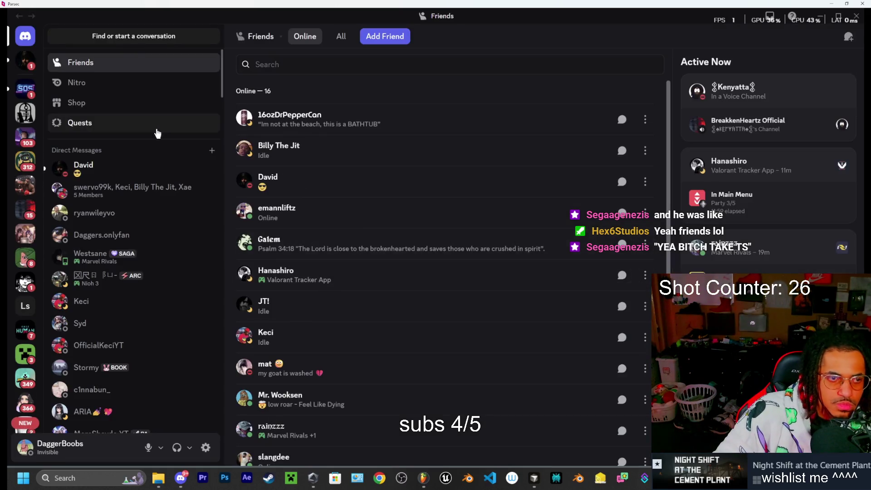
Open the friend's direct messages and view the shared clip in the larger viewer.
click(28, 67)
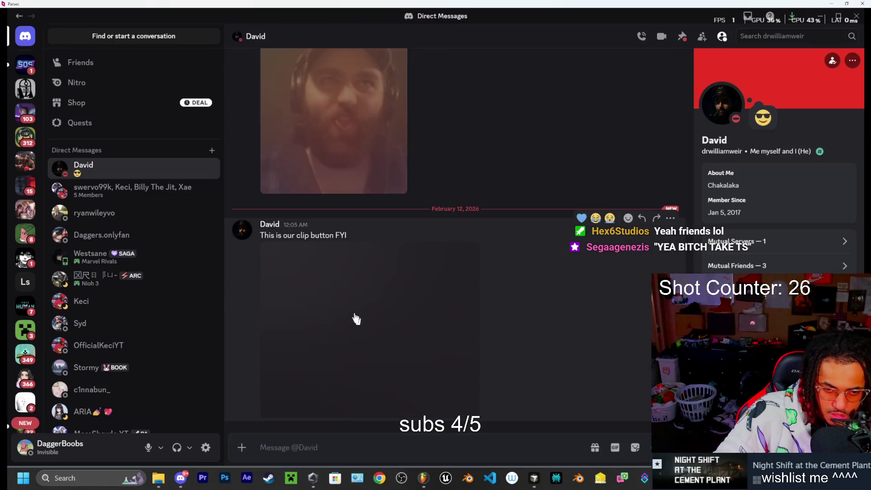
click(307, 257)
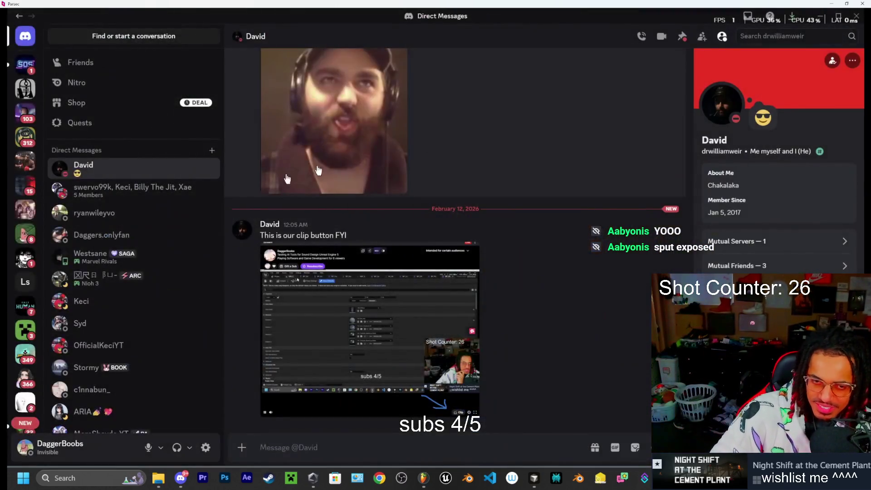
scroll(350, 214, up, 3)
Enlarge the friend's photo, close the viewer, and minimize Discord back to VS Code.
click(349, 213)
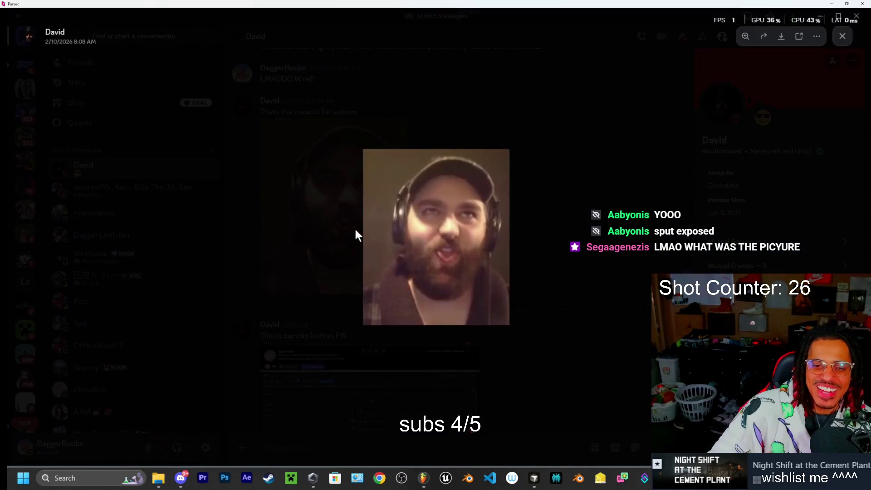
right_click(428, 243)
click(536, 189)
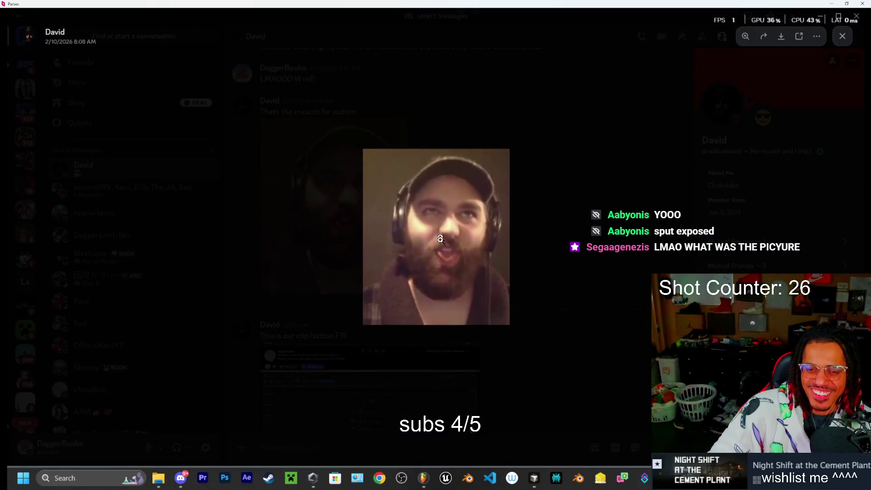
click(725, 141)
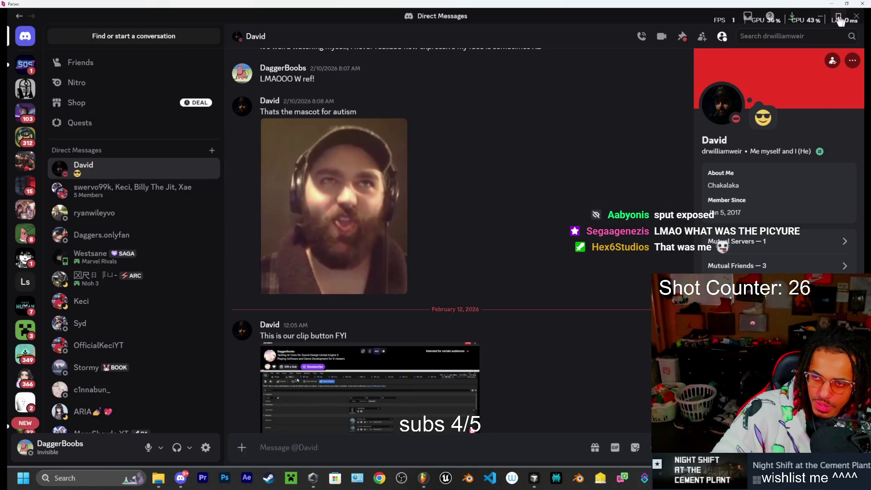
click(822, 18)
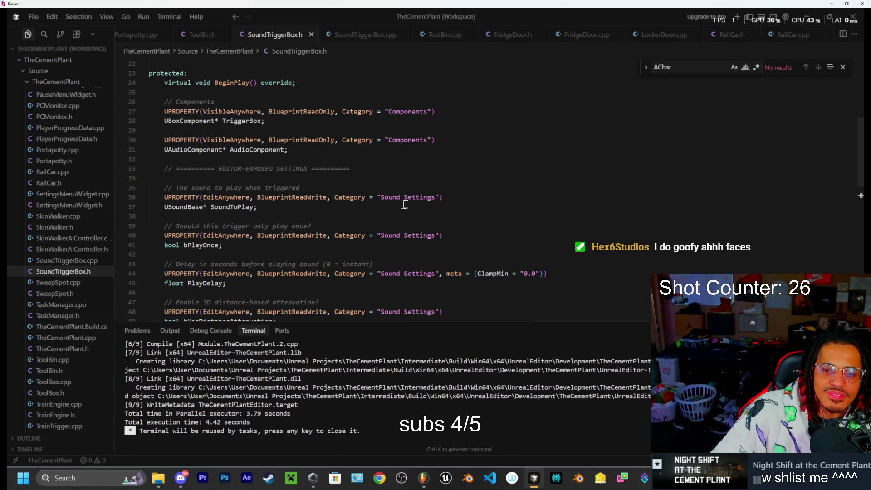
Put the caret at the end of line 36 in SoundTriggerBox.h, then switch to FL Studio.
click(465, 196)
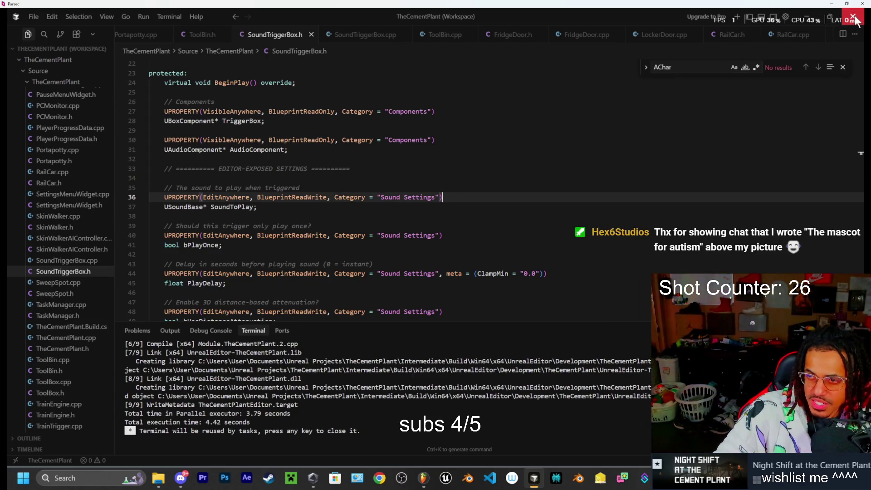
key(alt+Tab)
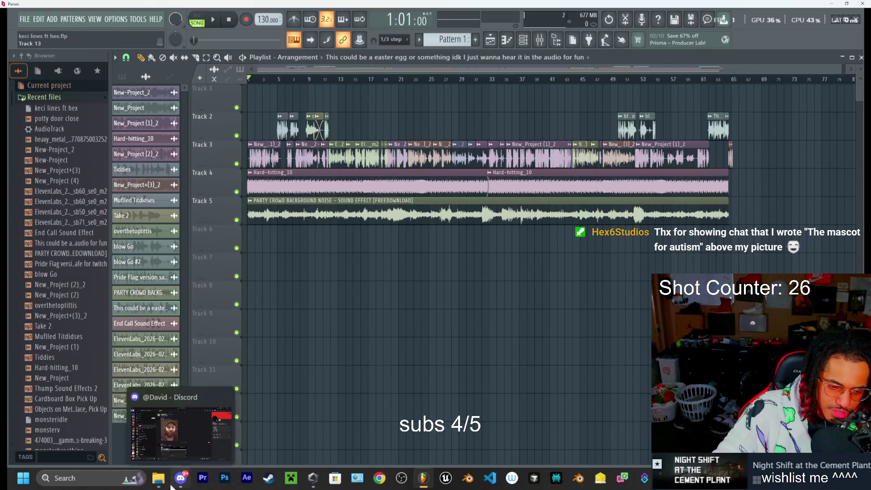
Open the Documents > Unreal Projects > TheCementPlant folder from the taskbar's File Explorer.
click(158, 478)
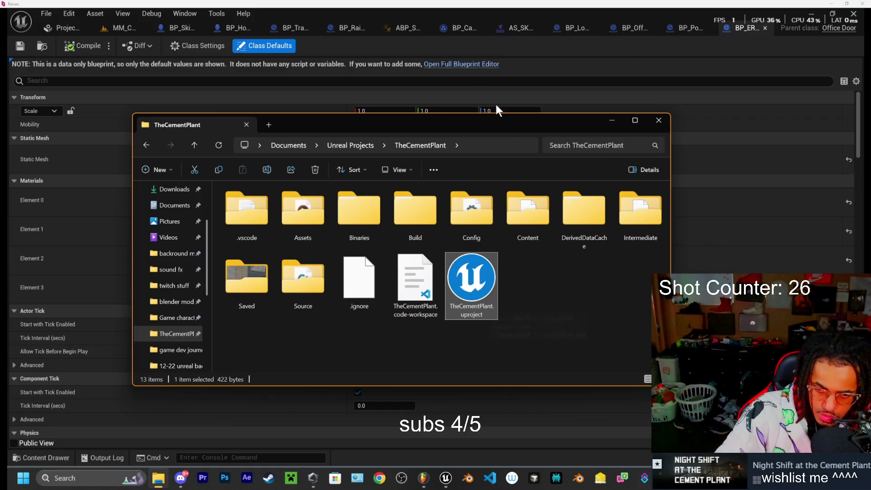
Close the project folder, select the level's door, and open the BP_ERDoor blueprint.
click(659, 120)
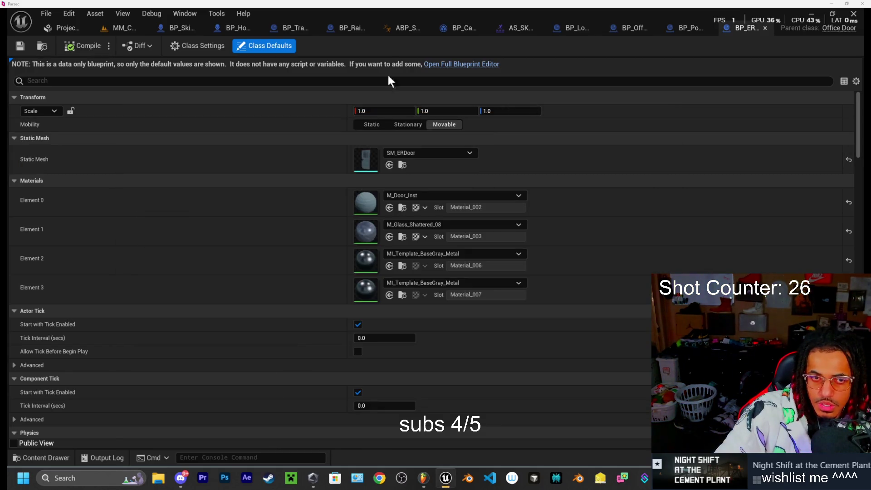
click(138, 27)
click(393, 247)
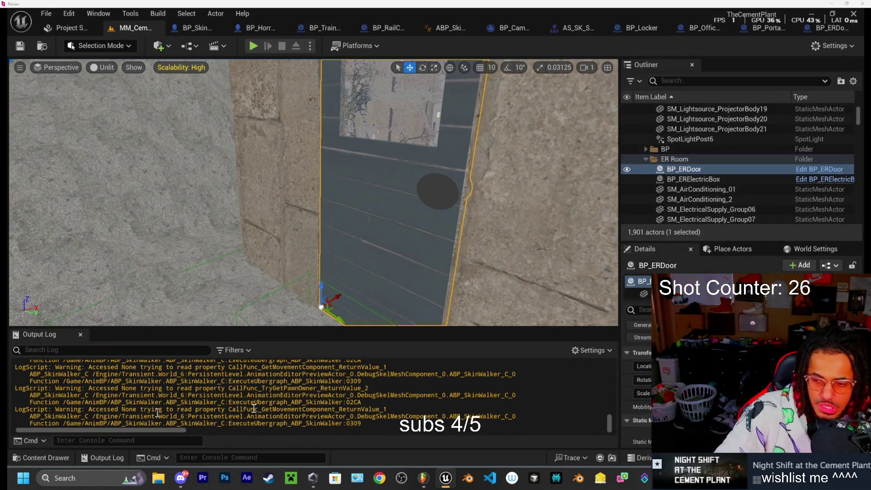
click(45, 458)
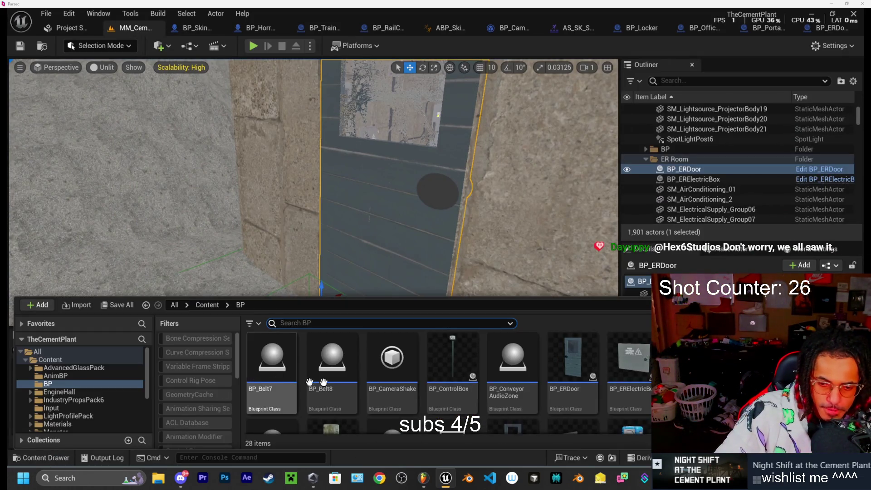
double_click(556, 404)
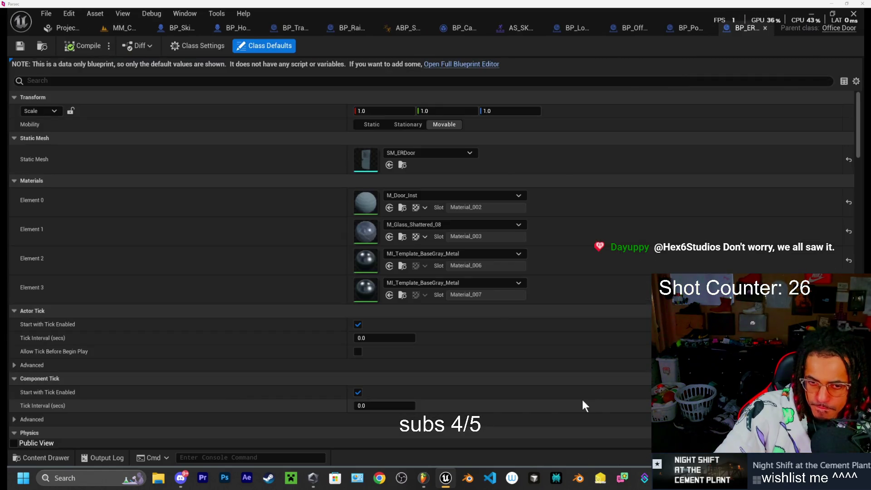
Filter BP_ERDoor's Class Defaults for 'sound' to check its door sound arrays, then start Play In Editor.
click(350, 79)
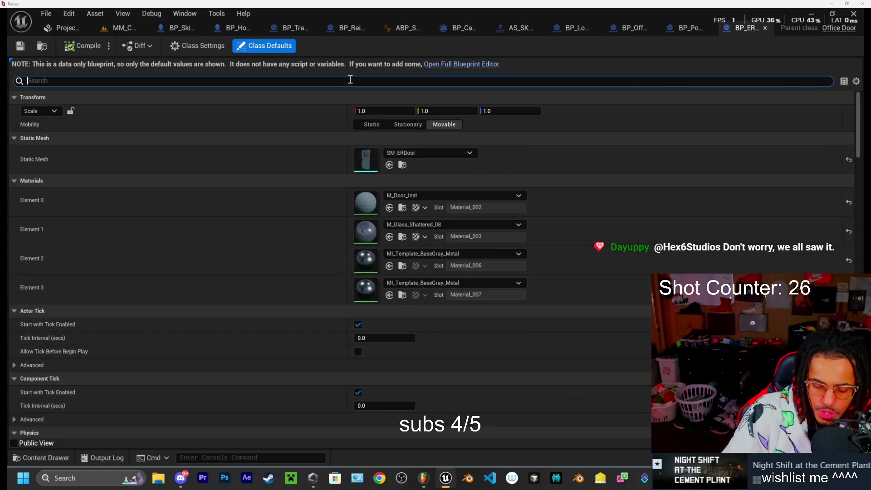
text(sound)
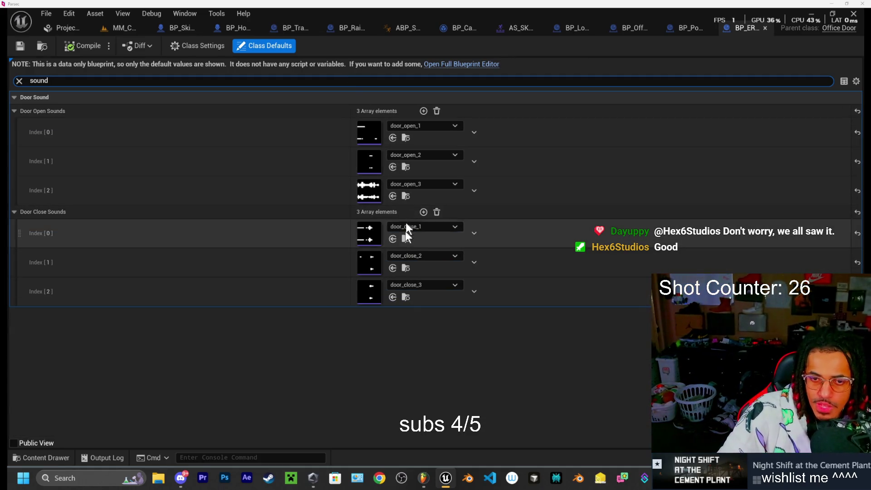
click(131, 28)
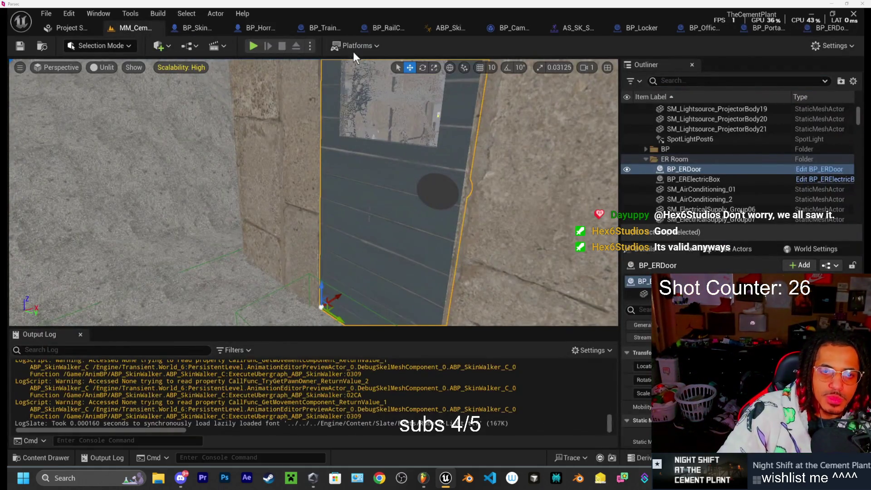
click(254, 45)
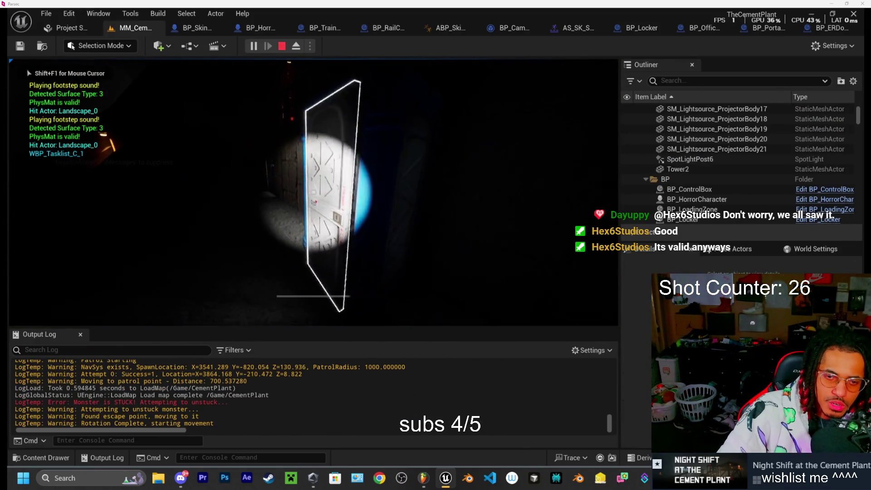
Open the door and walk across the dark yard to the lit staircase.
key(s)
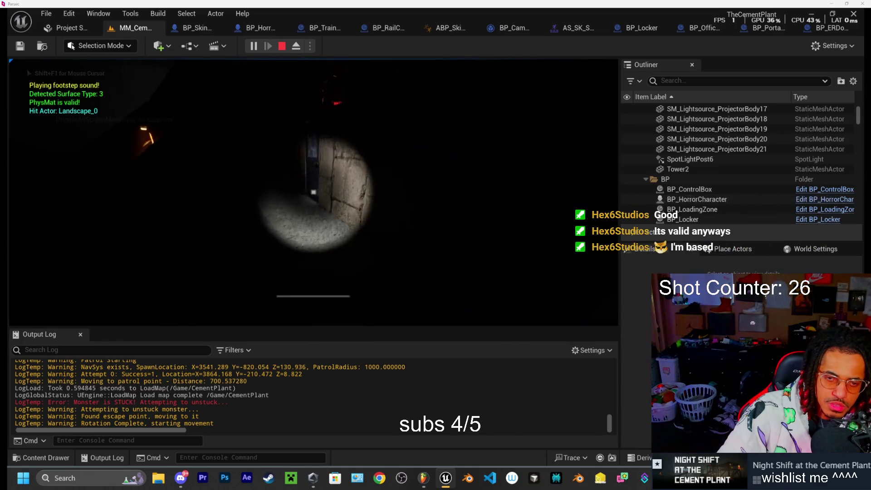
key(e)
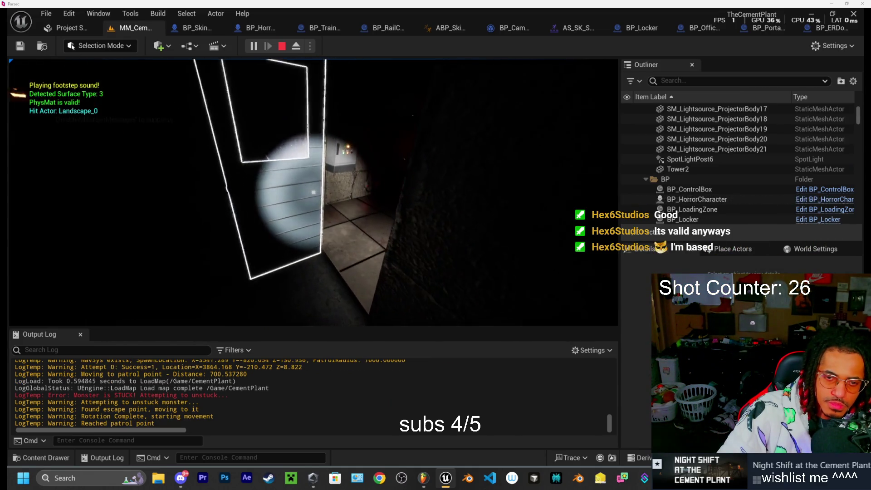
key(w)
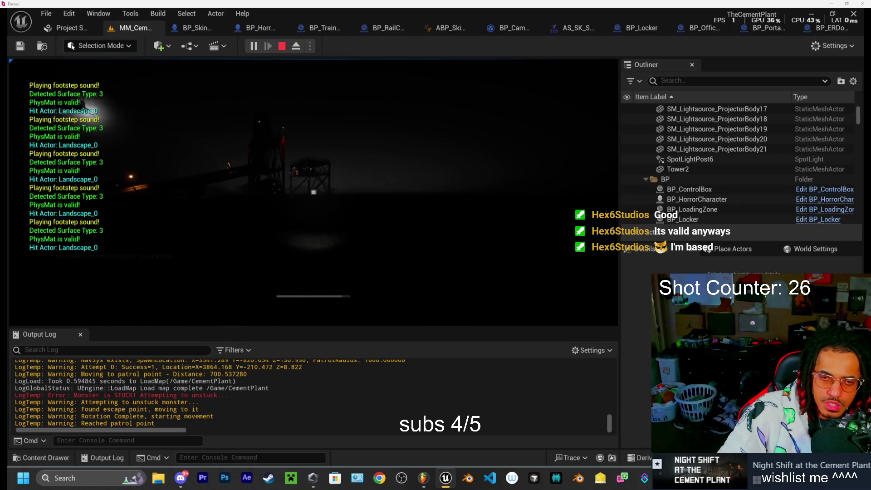
key(w)
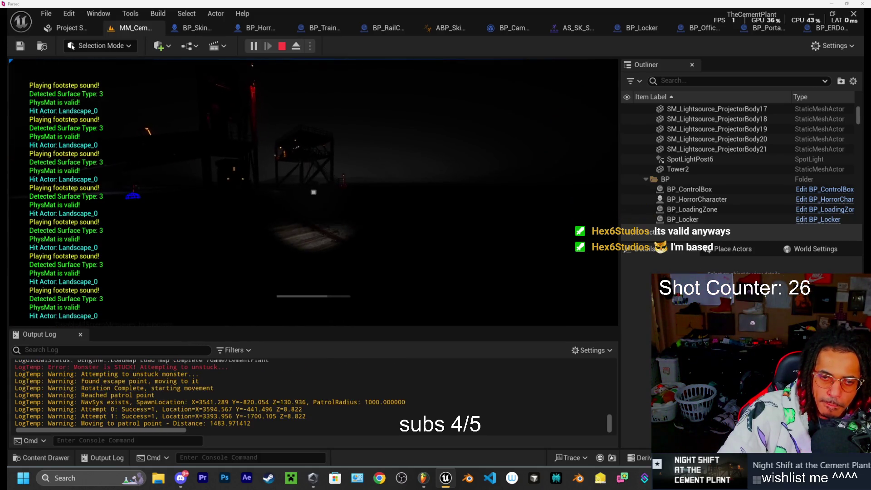
key(w)
key(w)
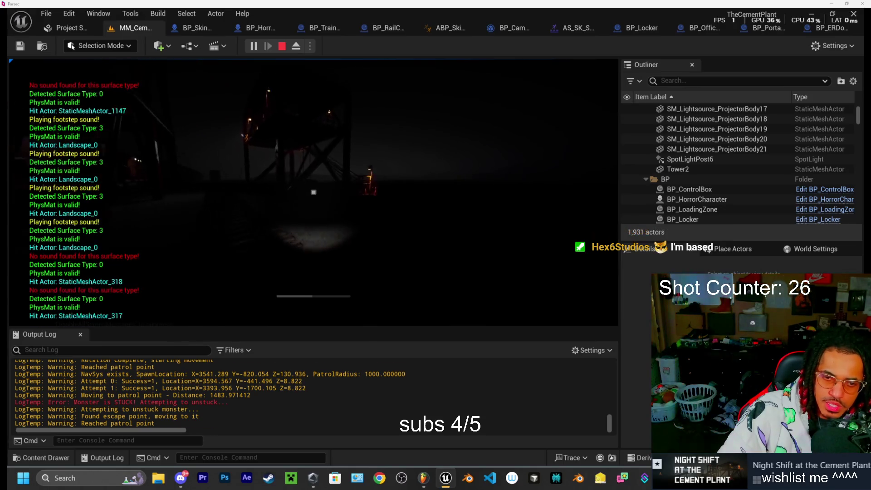
key(w)
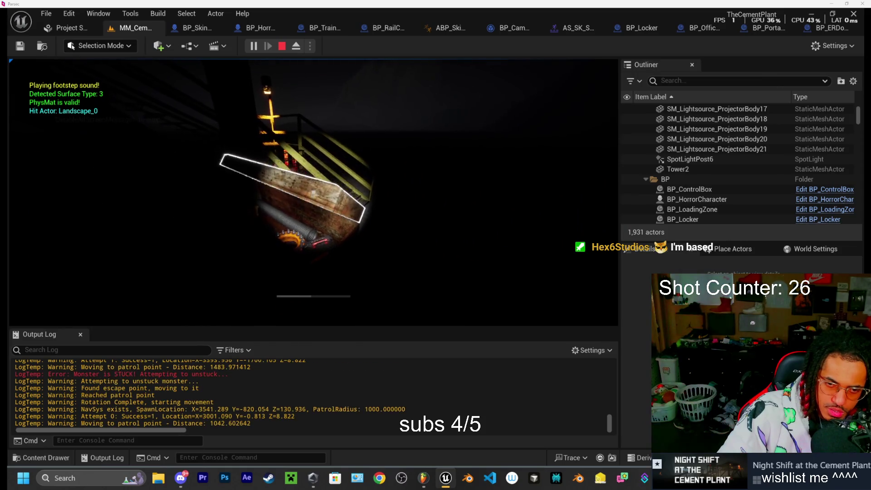
Walk down the stairs past the locker into the table room, then end the play session.
key(w)
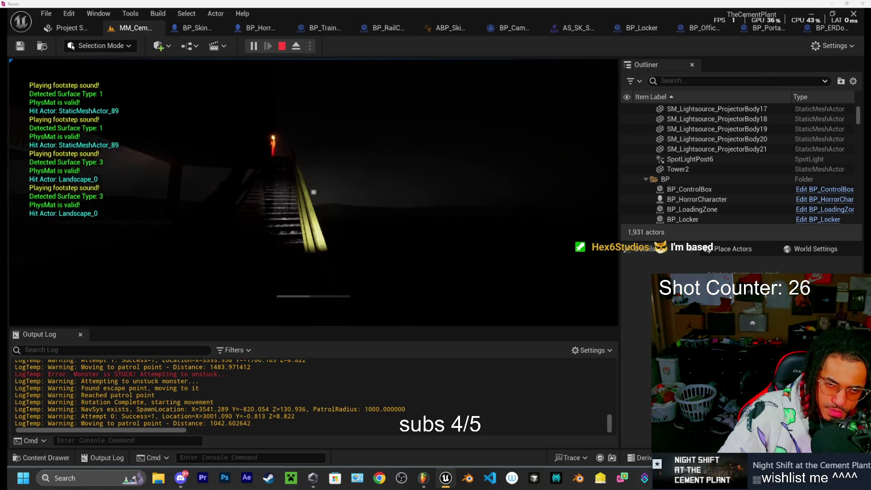
key(w)
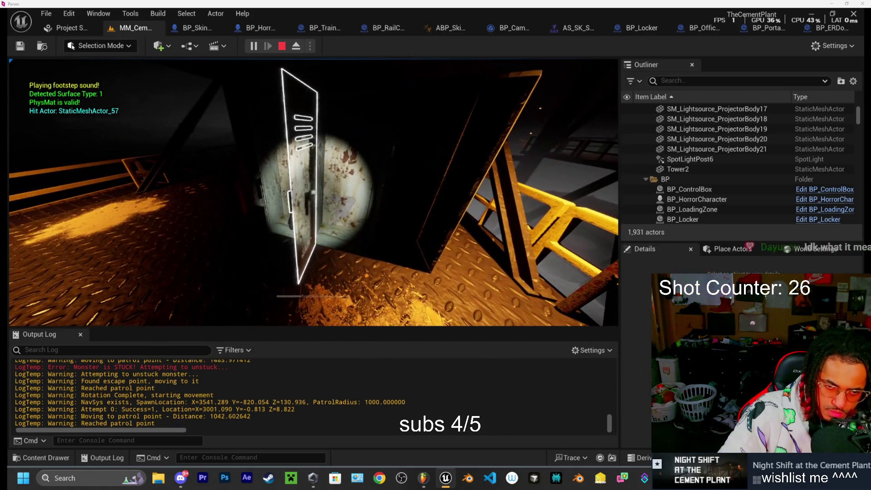
key(w)
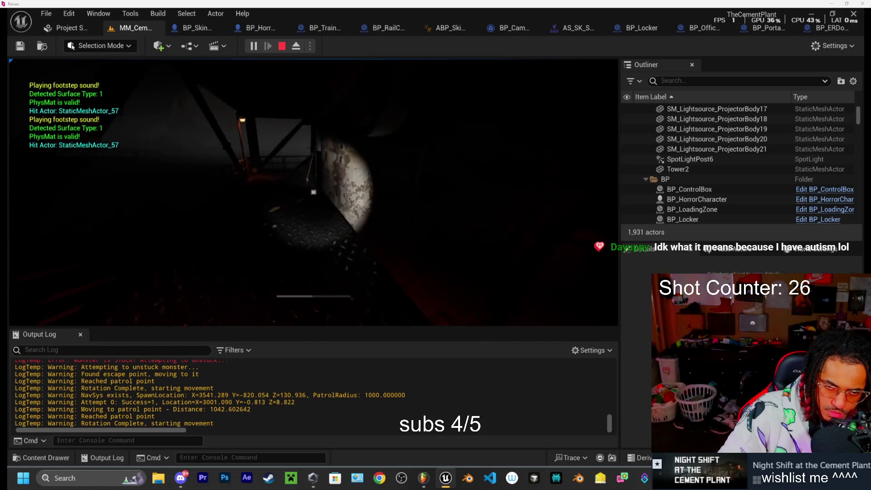
key(w)
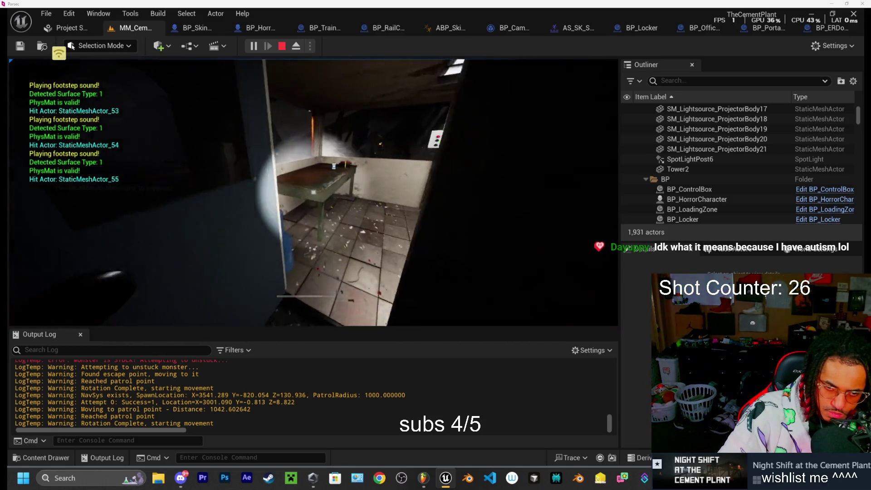
key(Escape)
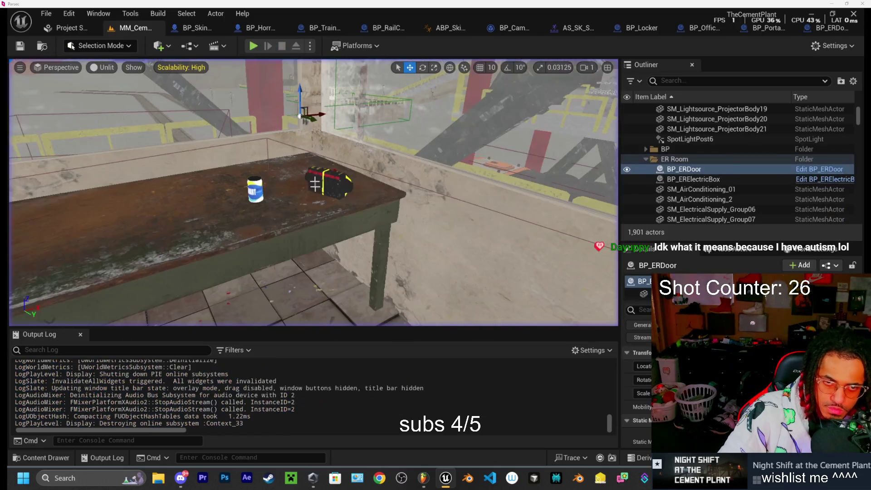
click(188, 27)
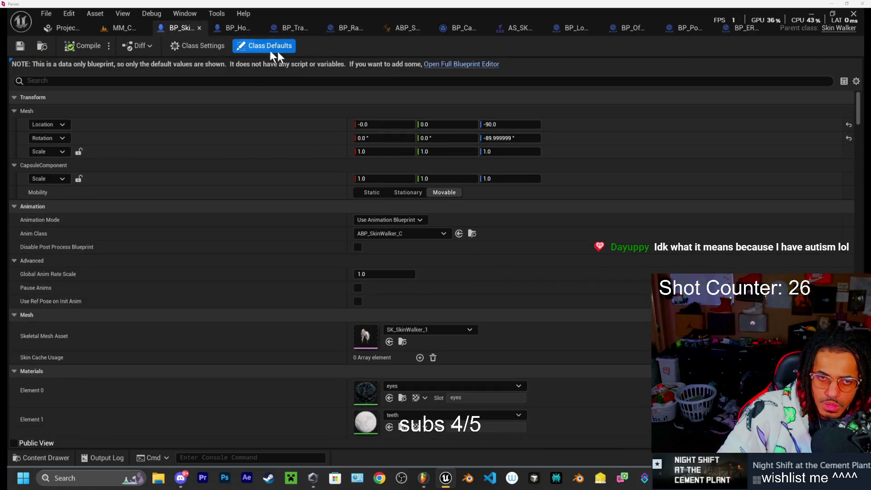
Open the keci_lines_ft_hex sound wave from the Content Drawer's Sound > SFX folder.
click(131, 29)
click(60, 455)
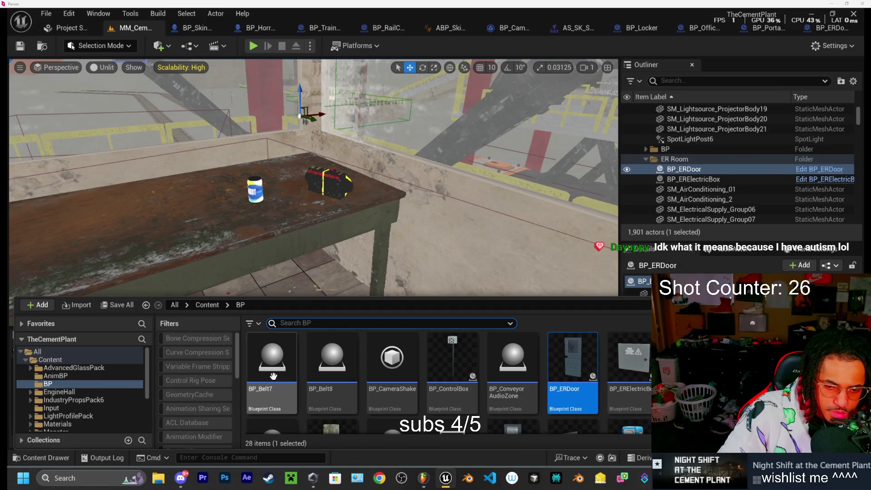
scroll(59, 401, down, 5)
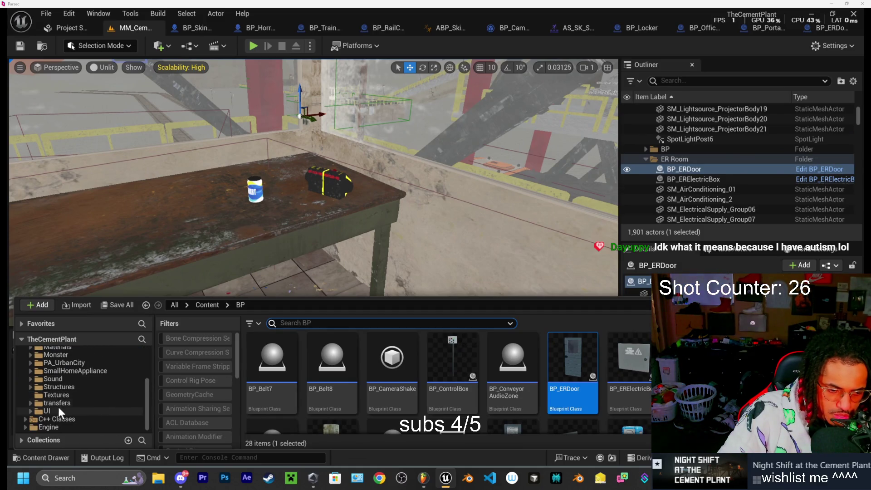
click(64, 381)
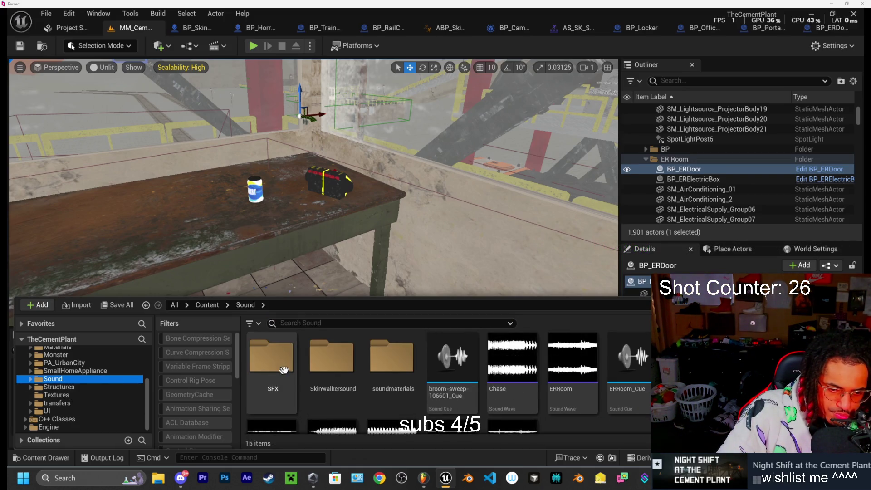
double_click(271, 359)
double_click(434, 378)
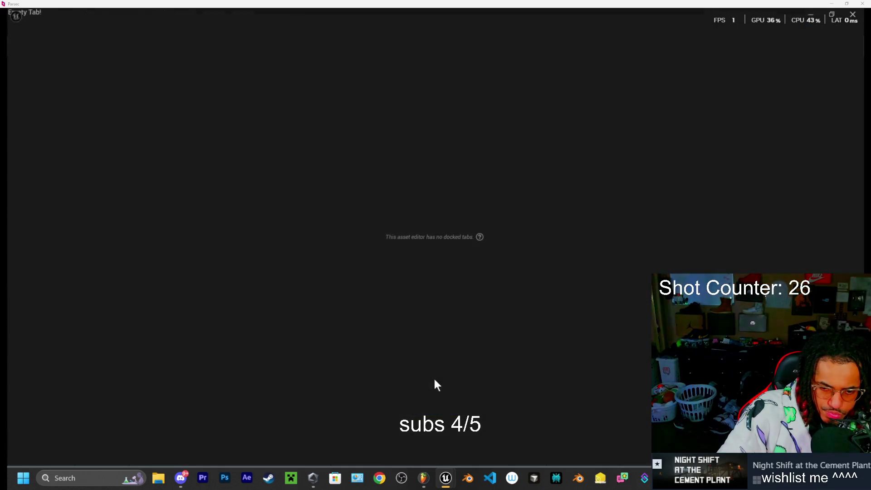
Change keci_lines_ft_hex's Volume from 3.0 to 1.8, save the asset, and close it.
click(370, 219)
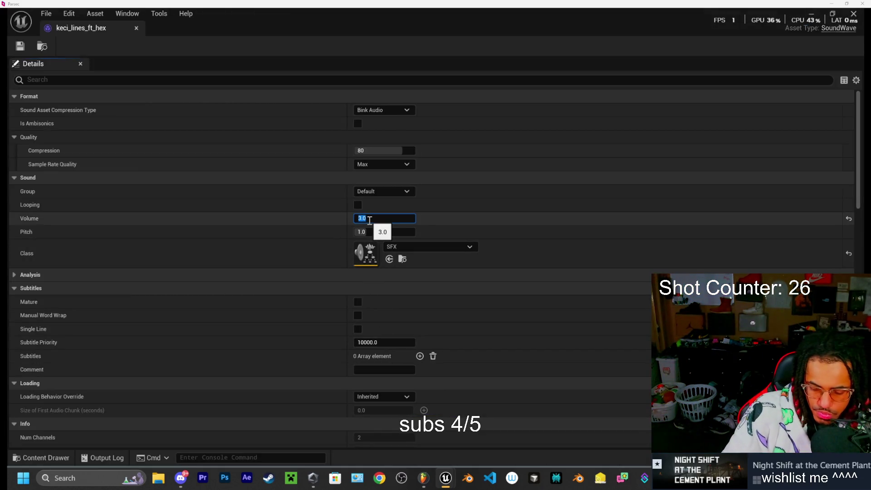
key(BackSpace)
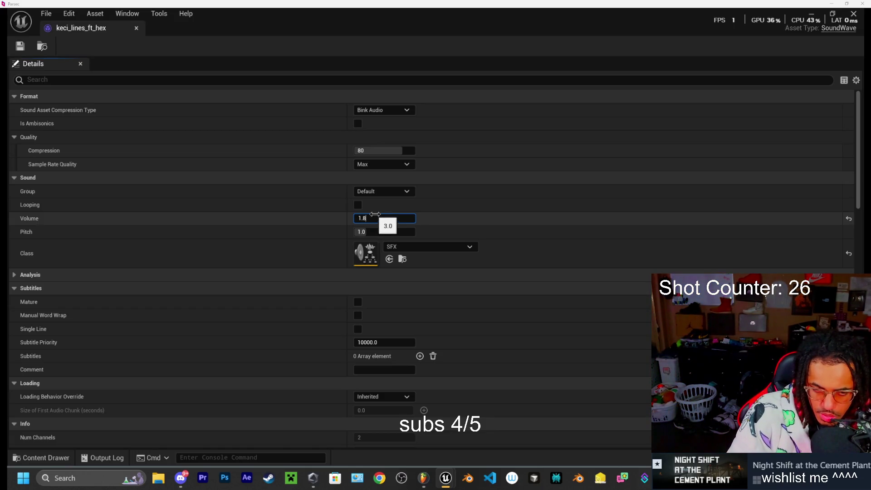
key(Return)
click(20, 45)
click(137, 28)
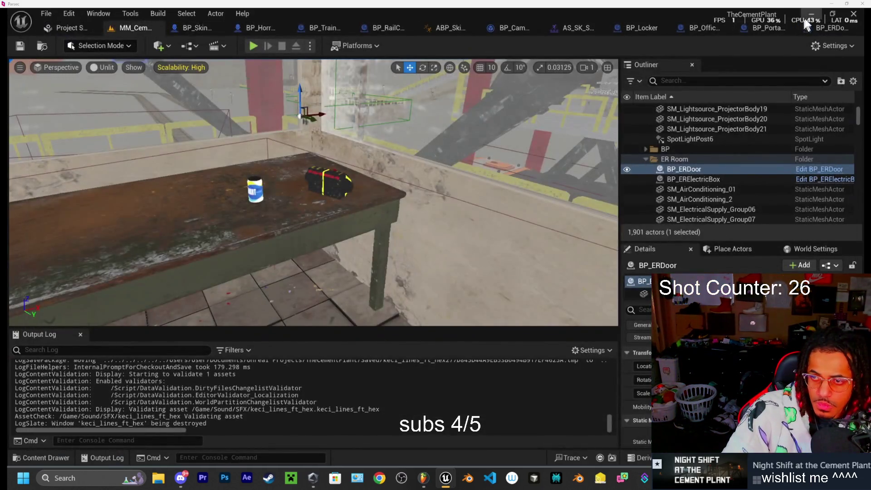
Delete a clip from the FL Studio playlist, then close FL Studio, saving the project.
click(806, 21)
right_click(609, 296)
click(583, 301)
right_click(603, 297)
click(856, 20)
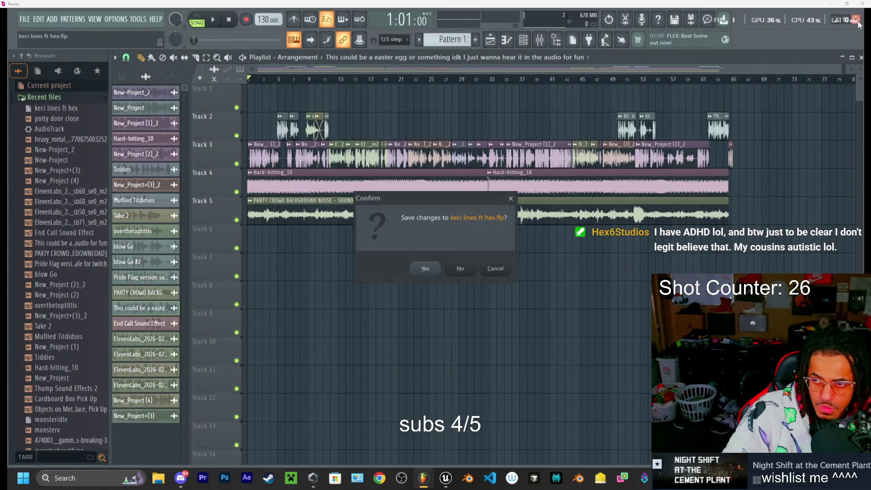
click(426, 268)
Load youtube.com from the browser's YouTube bookmark and scroll down the Home feed.
right_click(458, 249)
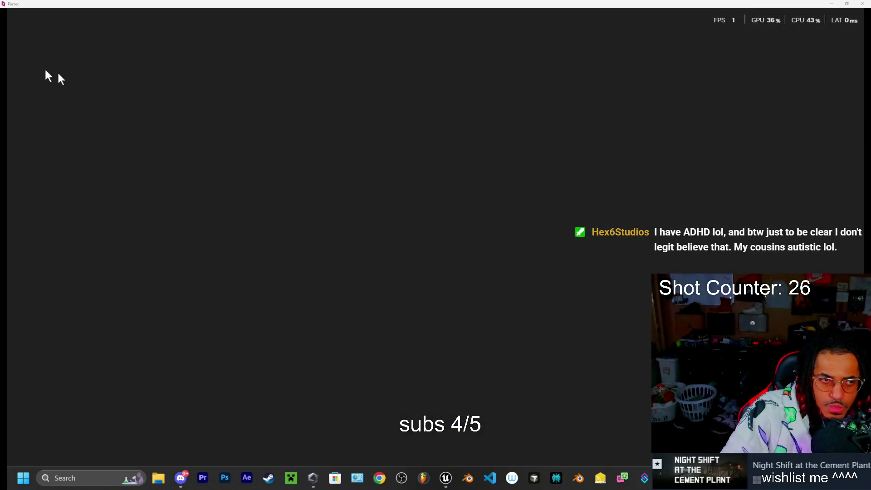
click(56, 57)
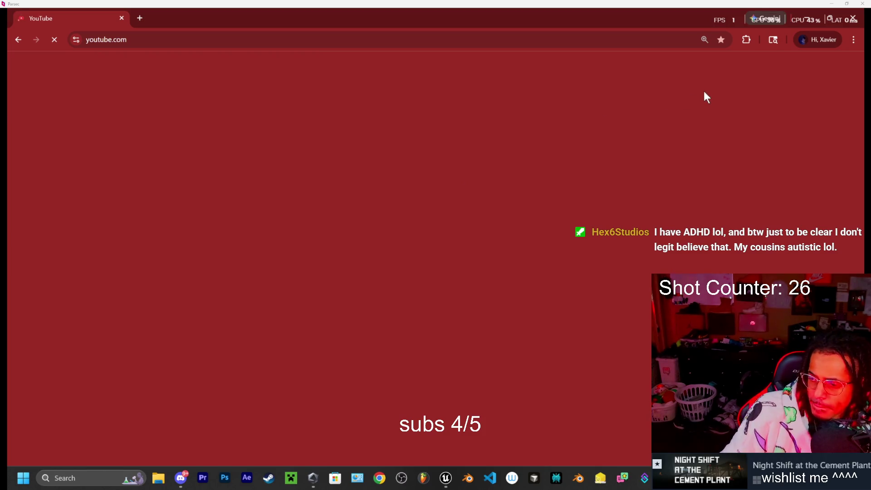
scroll(704, 91, down, 3)
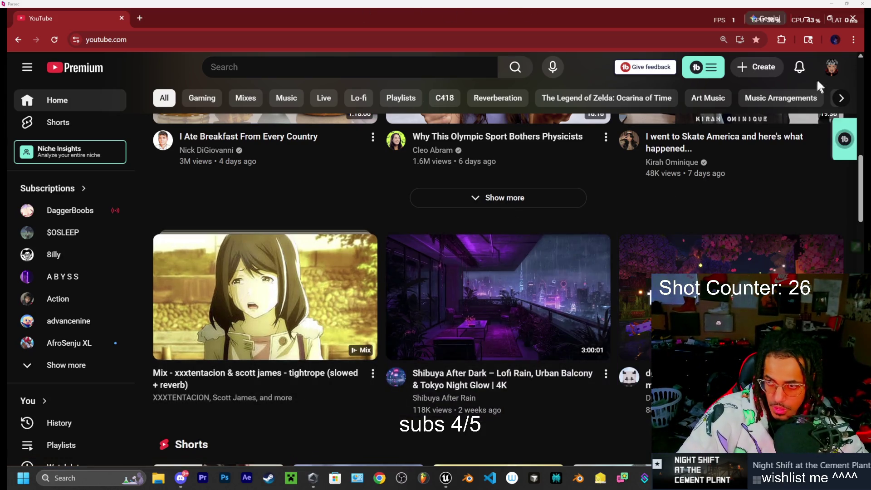
Open the account menu from the profile avatar at the top right of YouTube.
click(831, 68)
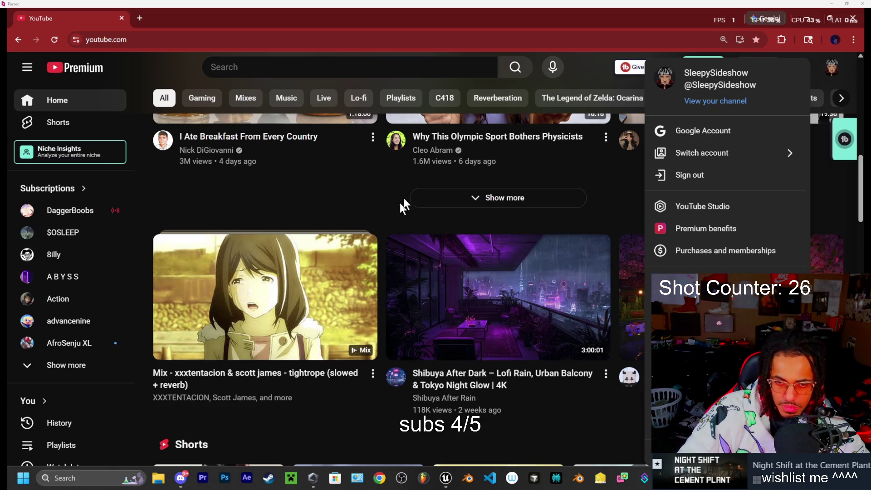
Dismiss the account menu and scroll down to the Harvest Moon 64 mix and Olympics shelf.
click(382, 206)
scroll(383, 206, up, 10)
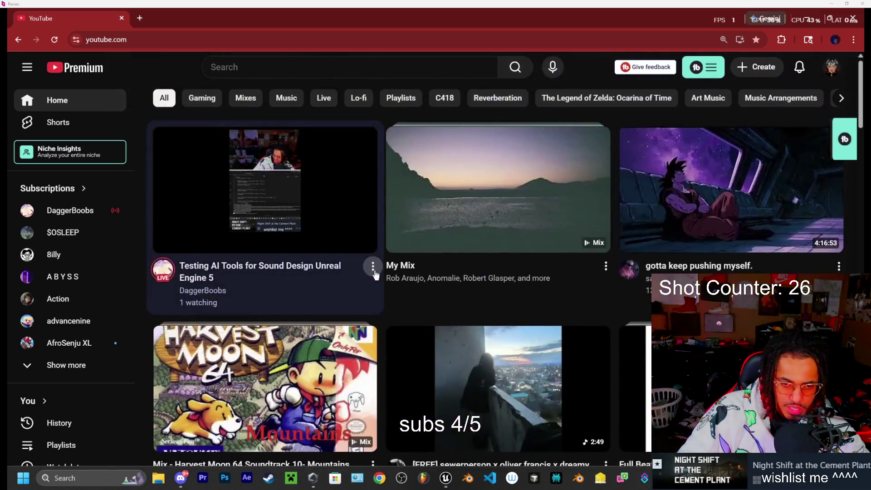
scroll(381, 349, down, 3)
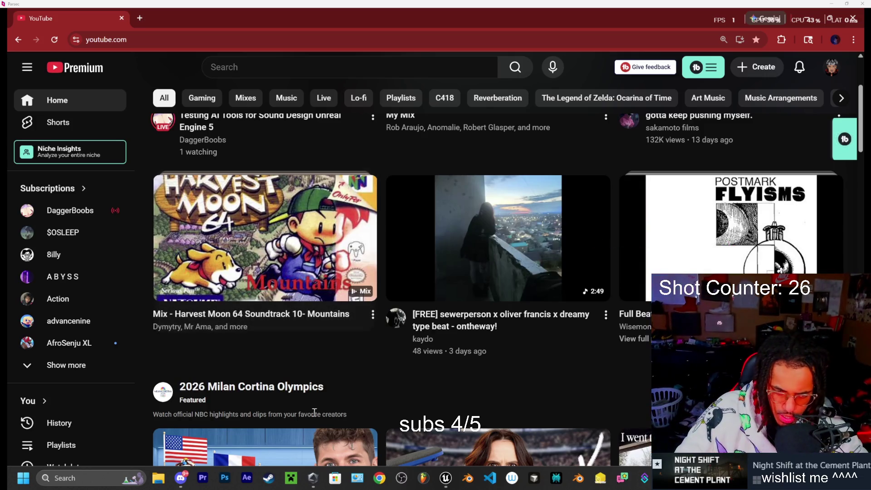
Return to the top of the Home feed and select the search box to reveal past searches.
scroll(379, 386, up, 1)
scroll(380, 400, down, 1)
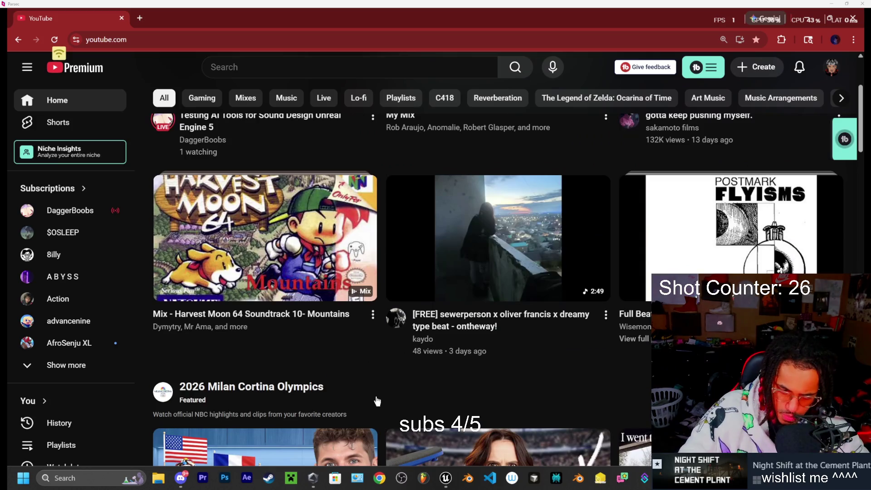
scroll(386, 391, up, 3)
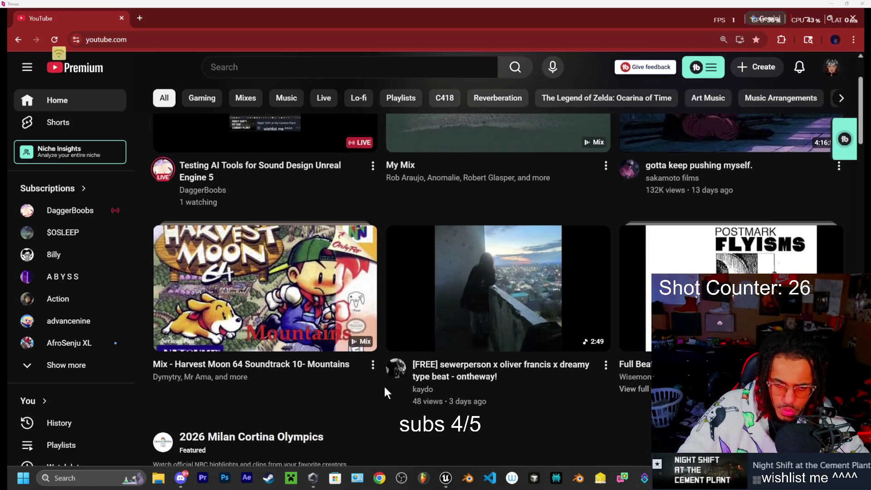
scroll(381, 395, down, 5)
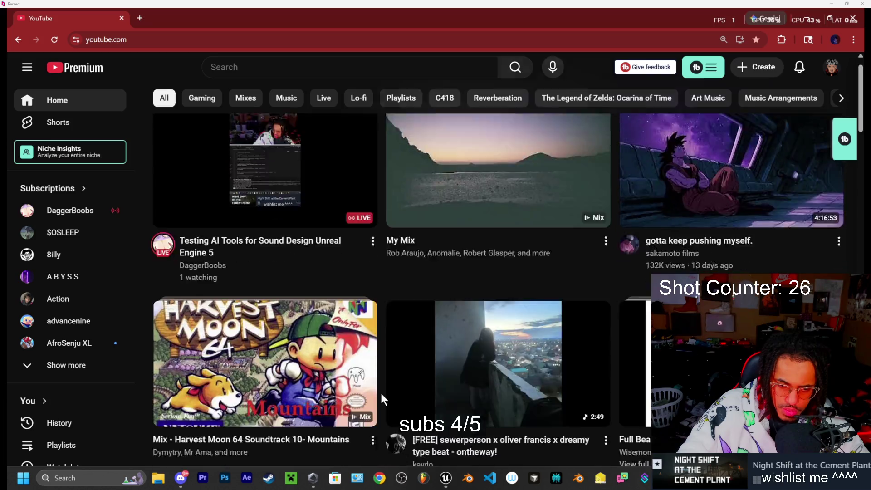
scroll(379, 395, up, 4)
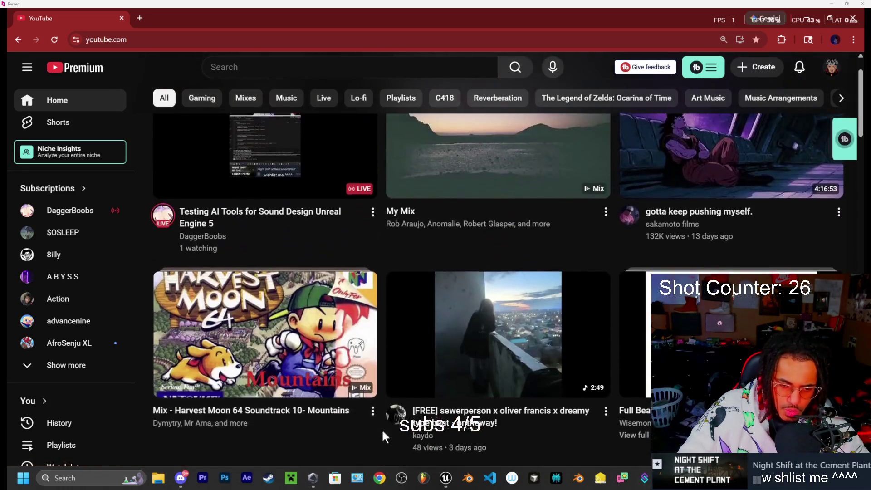
scroll(382, 422, down, 3)
scroll(390, 407, up, 1)
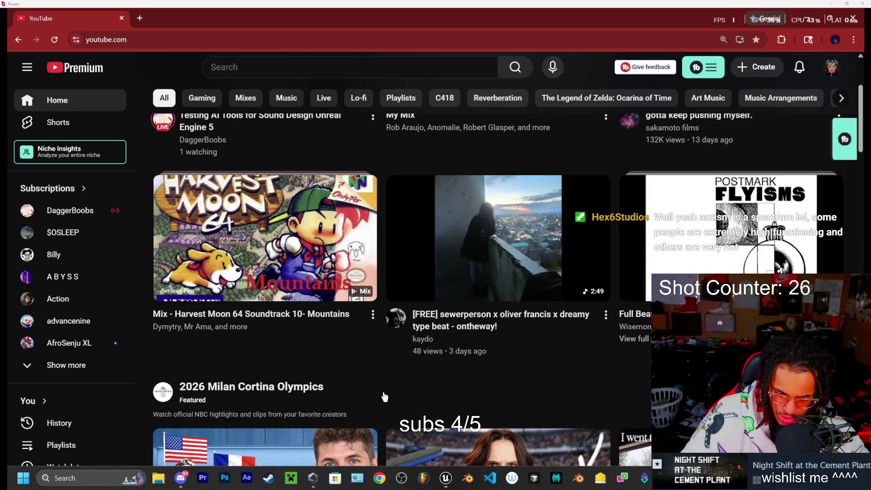
mouse_move(313, 478)
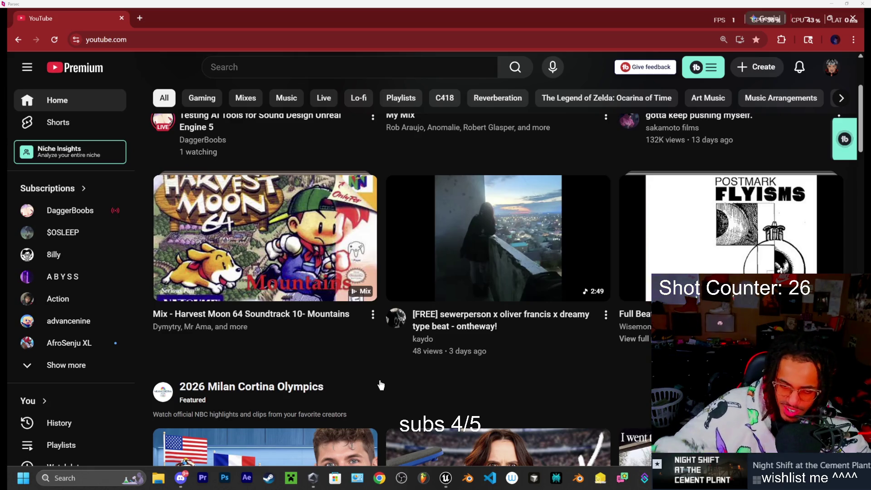
scroll(383, 390, up, 3)
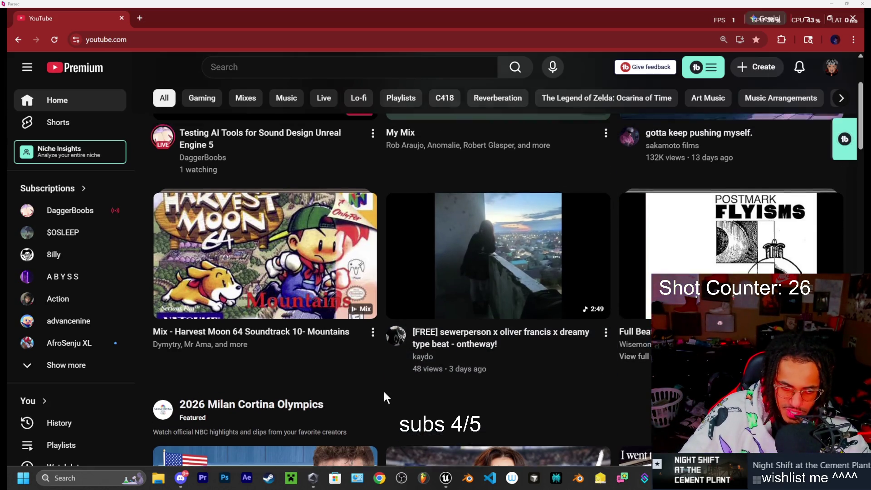
click(272, 69)
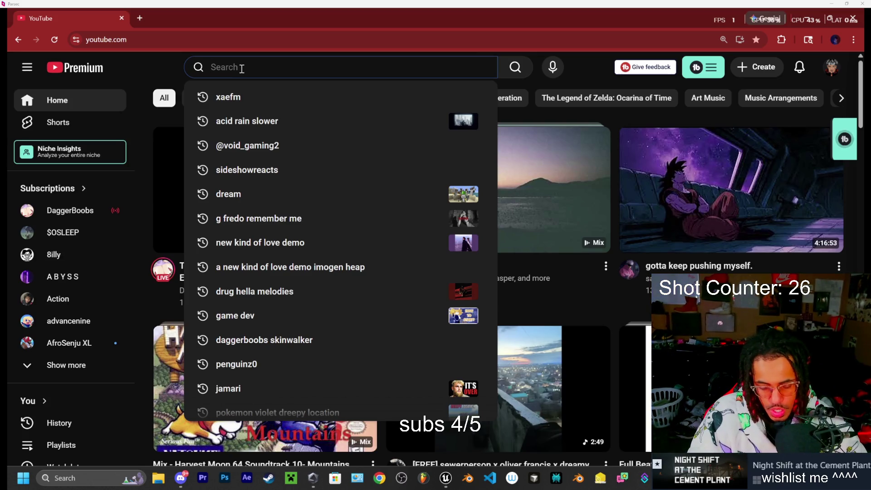
text(twerkstar)
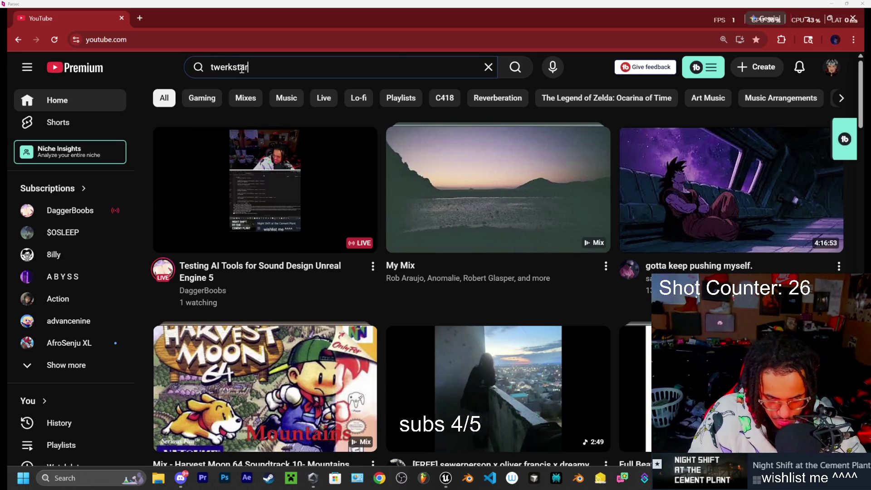
key(BackSpace)
key(BackSpace)
key(BackSpace)
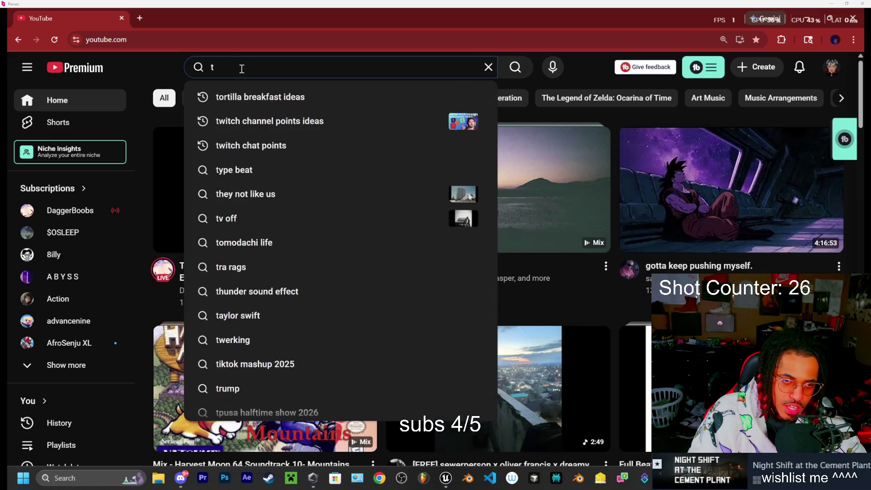
text(twerk)
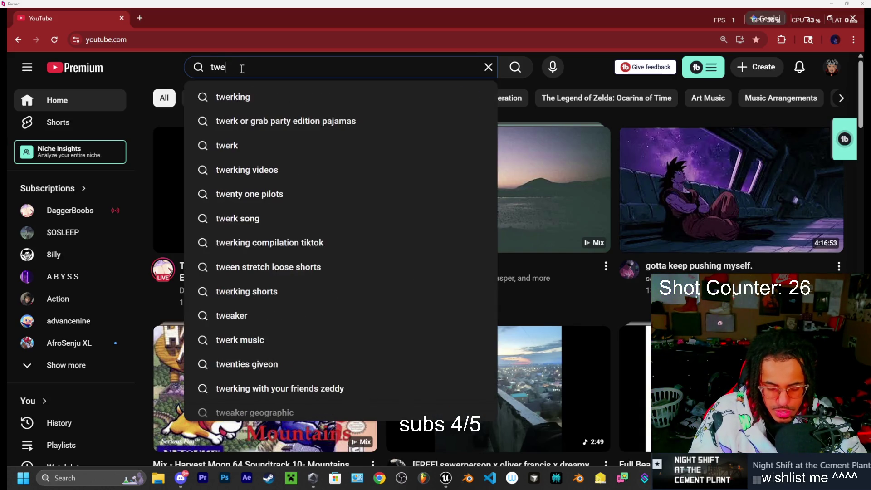
click(281, 105)
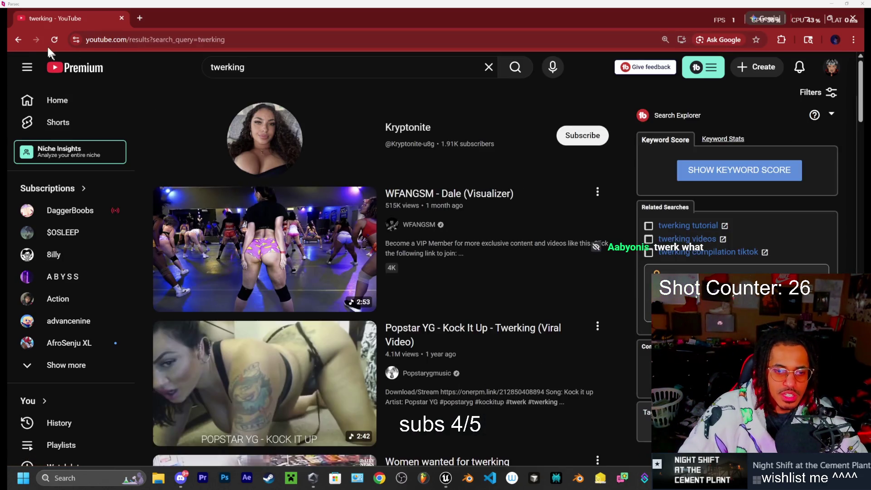
click(14, 40)
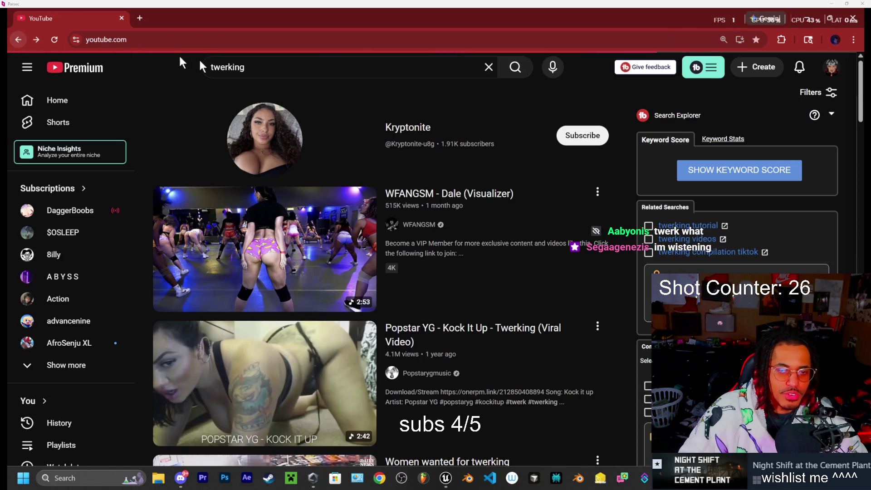
key(/)
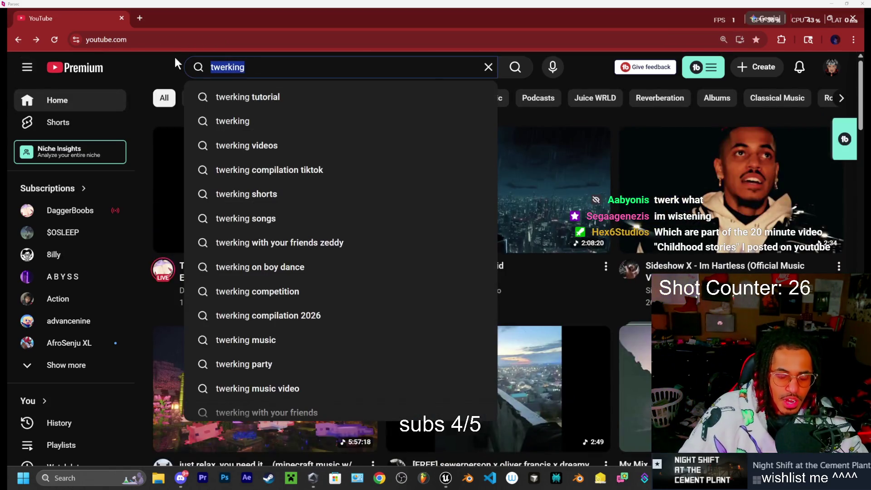
key(BackSpace)
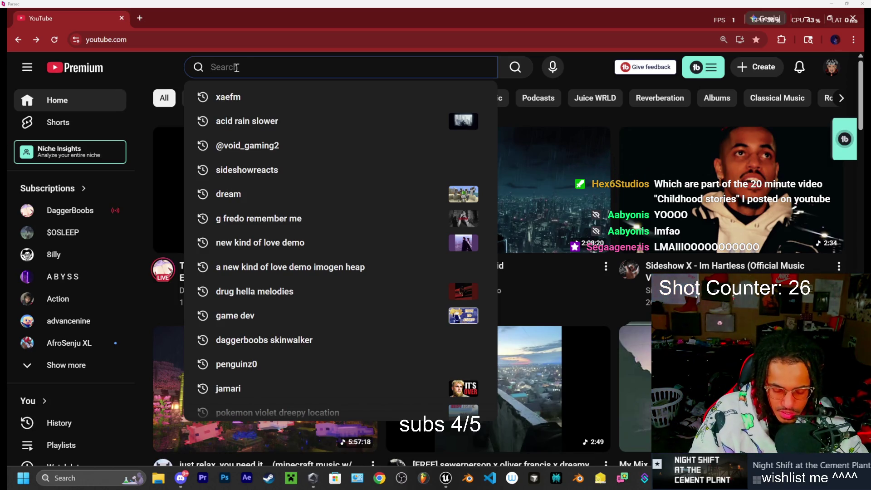
Search YouTube for 'badjune carry me' and open the BadJune channel from the results.
text(badjune)
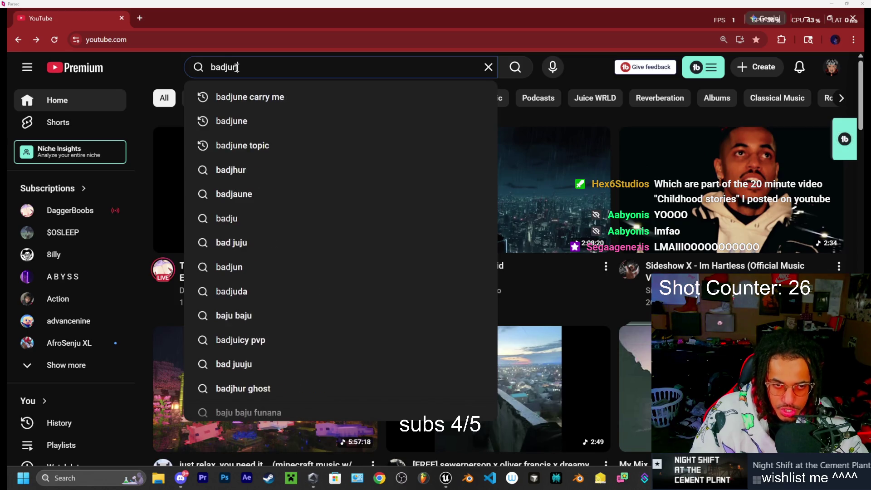
click(265, 106)
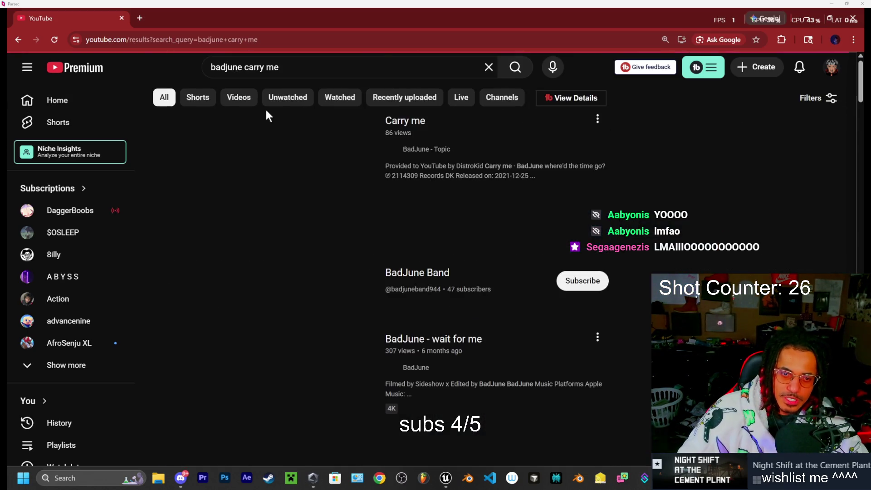
scroll(320, 241, down, 2)
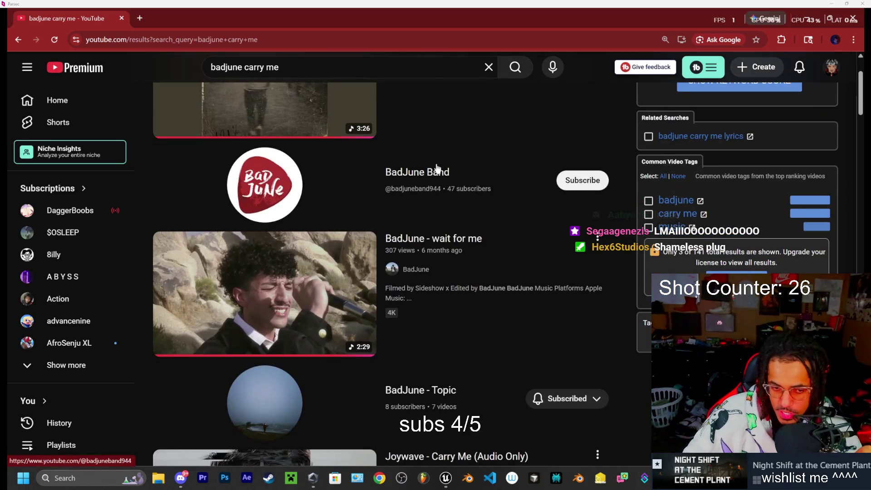
click(411, 270)
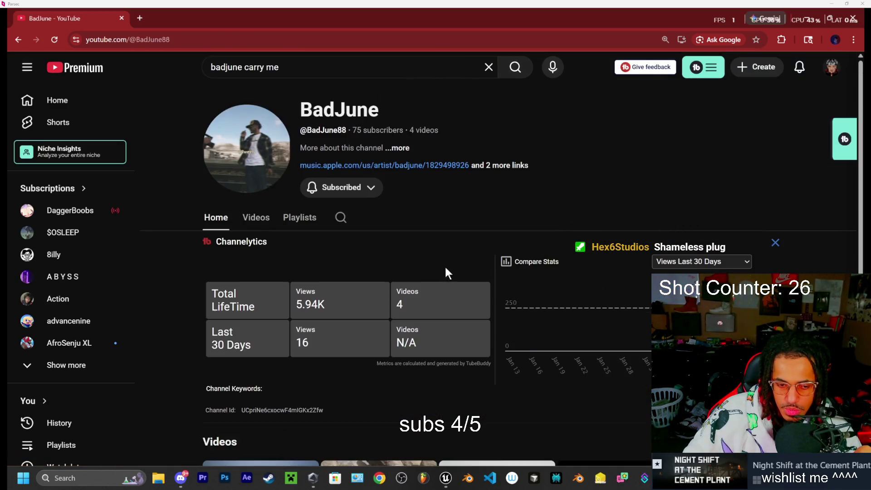
Scroll down BadJune's channel and play 'BadJune - Save my Soul - Music Video!!'.
scroll(415, 231, down, 2)
scroll(382, 193, down, 1)
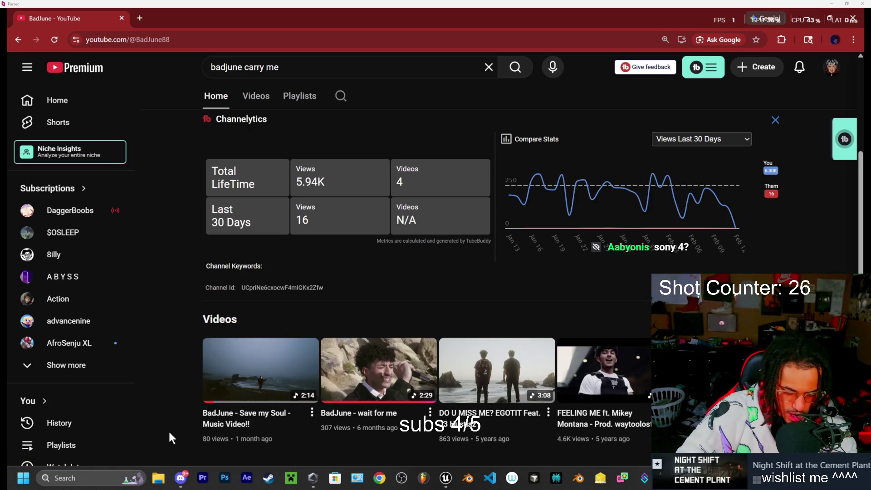
click(234, 424)
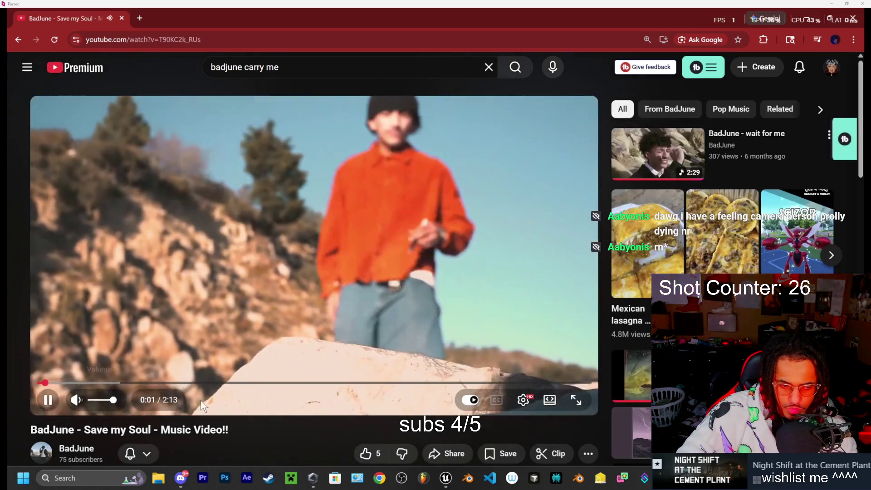
Switch the Save my Soul music video to full screen.
click(576, 400)
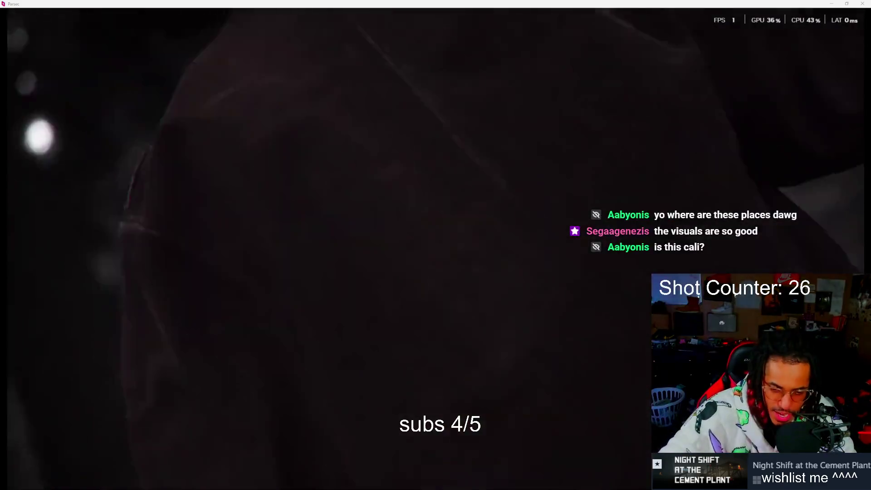
Let Save my Soul finish so autoplay loads fiji.water's 'Heavy Hearted [Full BeatTape]'.
mouse_move(864, 269)
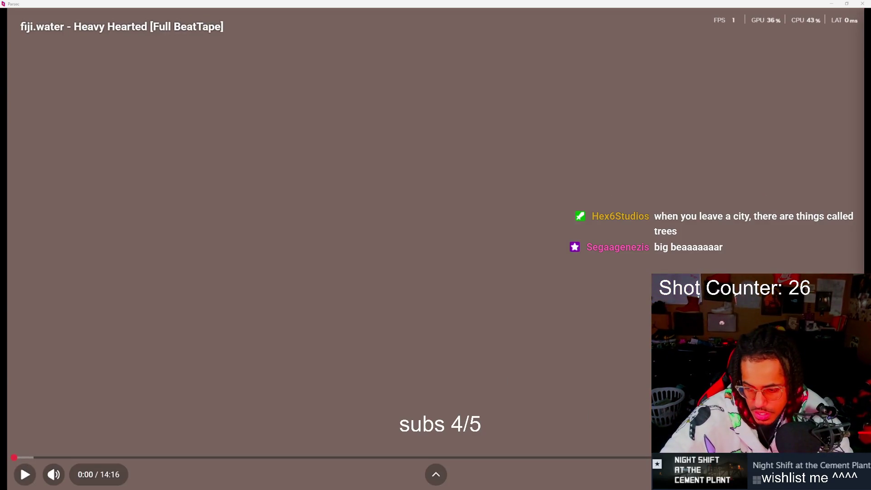
Exit full screen with Esc so the Heavy Hearted beat tape page shows normally.
key(Escape)
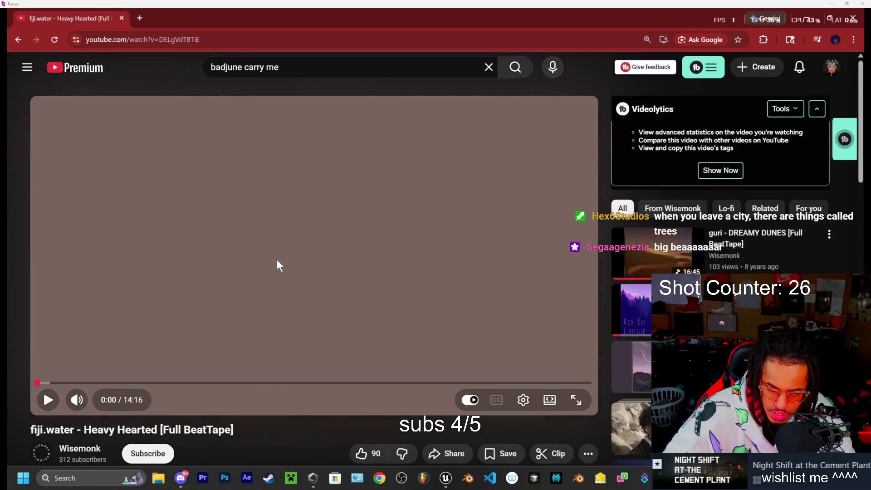
click(17, 40)
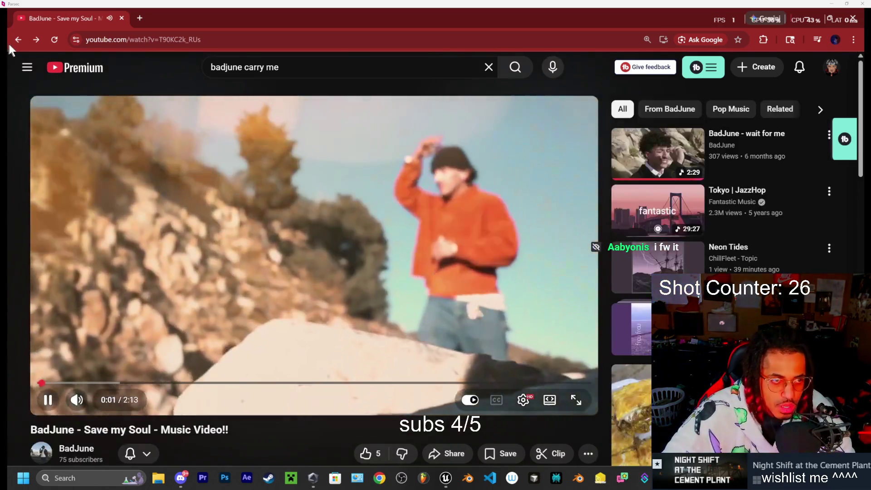
click(17, 41)
scroll(376, 268, down, 3)
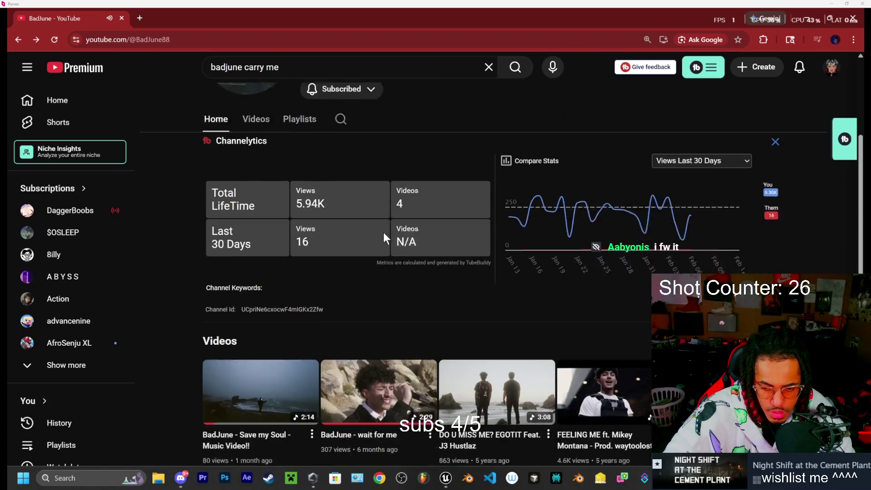
click(368, 386)
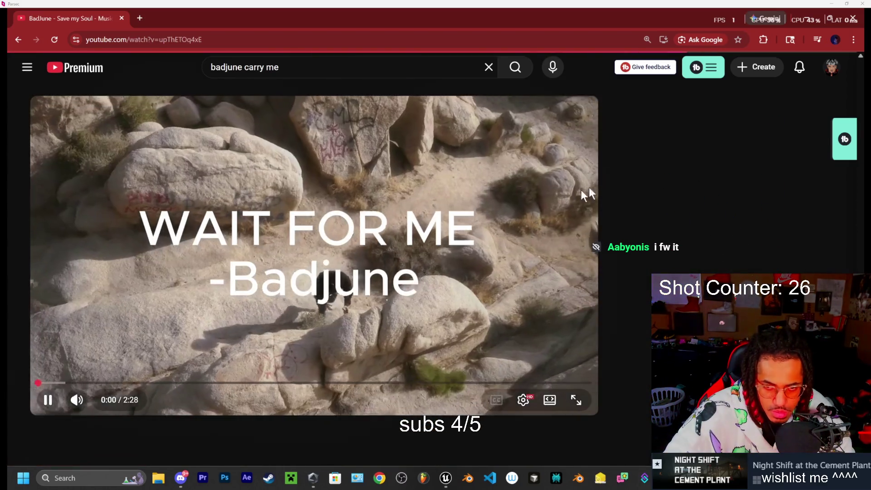
click(576, 400)
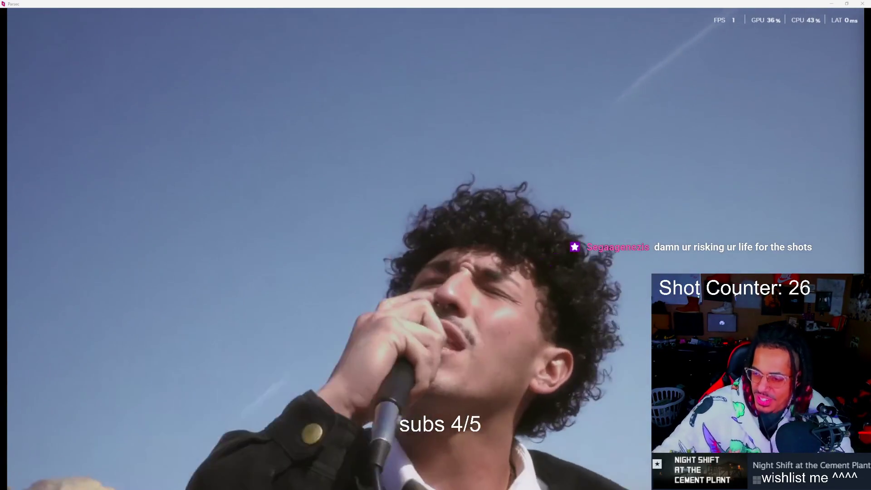
click(376, 109)
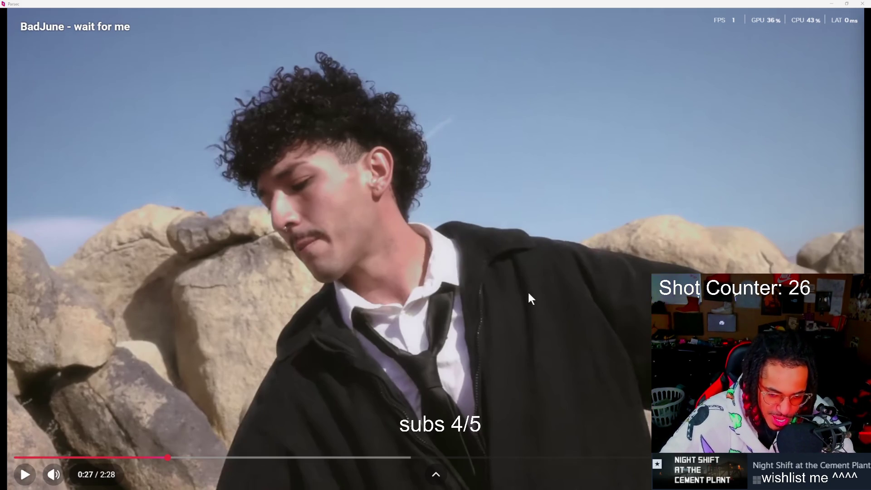
click(573, 268)
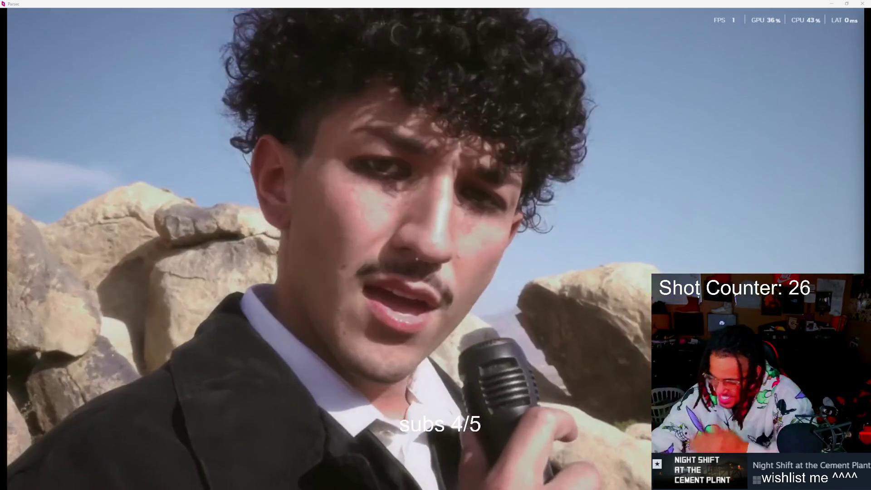
mouse_move(854, 196)
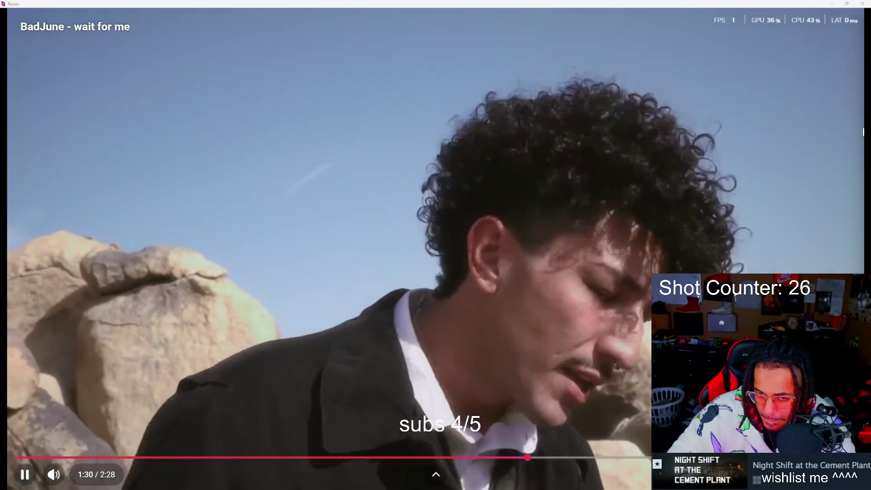
click(699, 194)
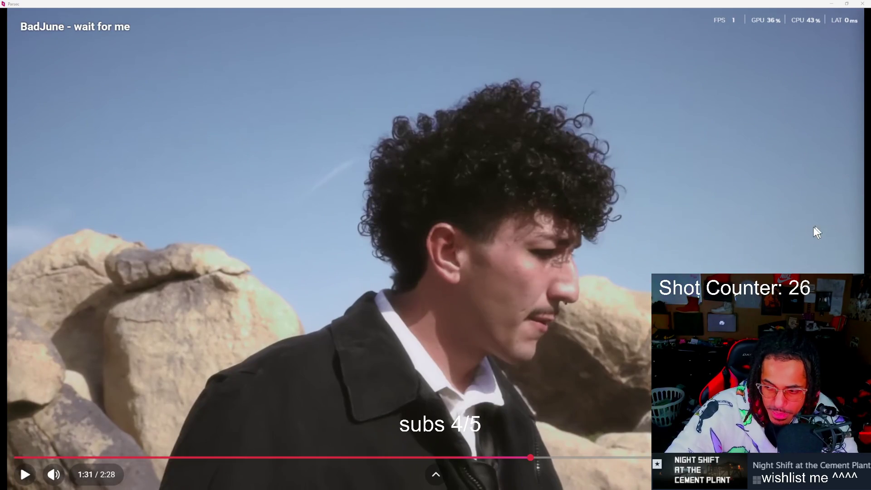
Toggle the 'wait for me' video between playing and paused.
click(753, 223)
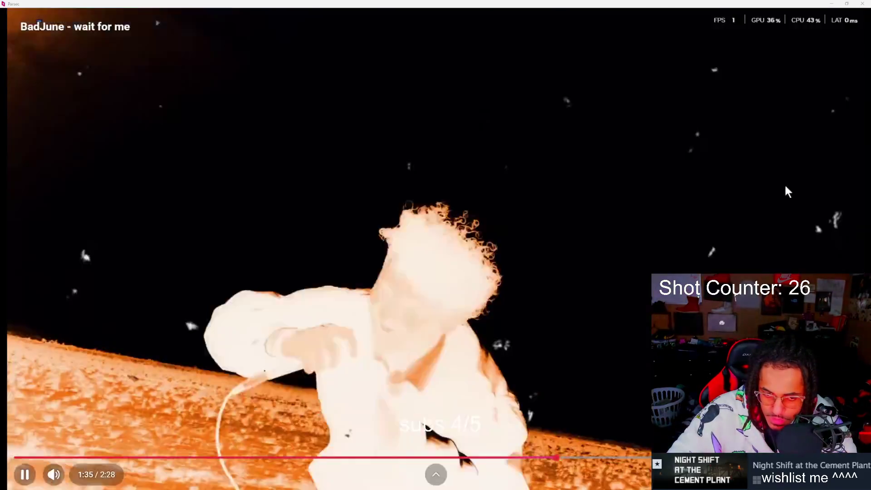
click(790, 259)
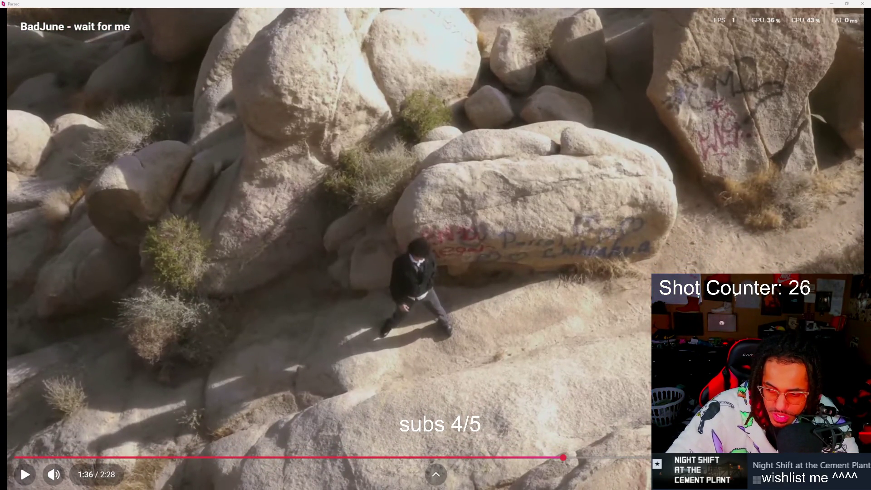
click(639, 273)
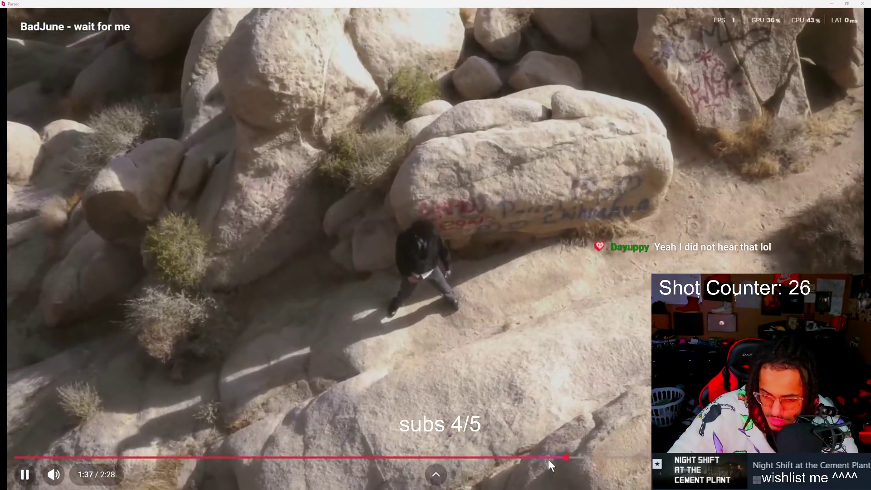
Rewind the video to about 1:39, resume it, and pause it near 1:58.
click(547, 458)
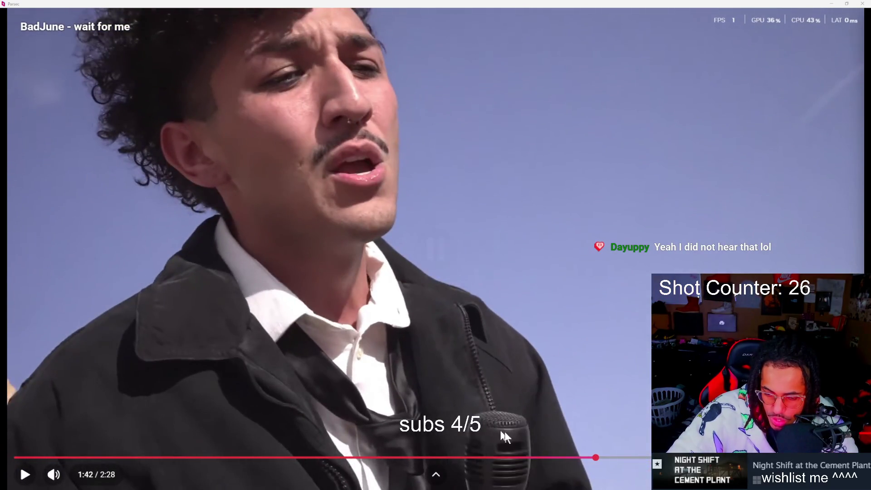
click(572, 457)
key(space)
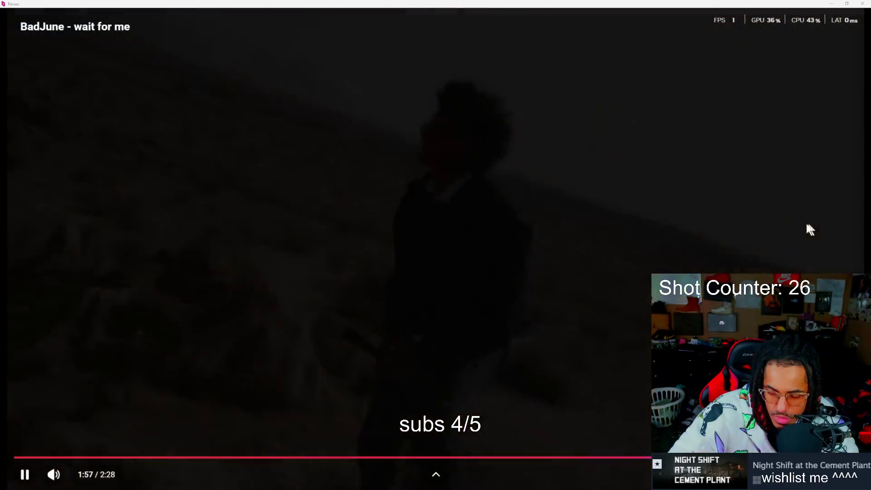
click(804, 226)
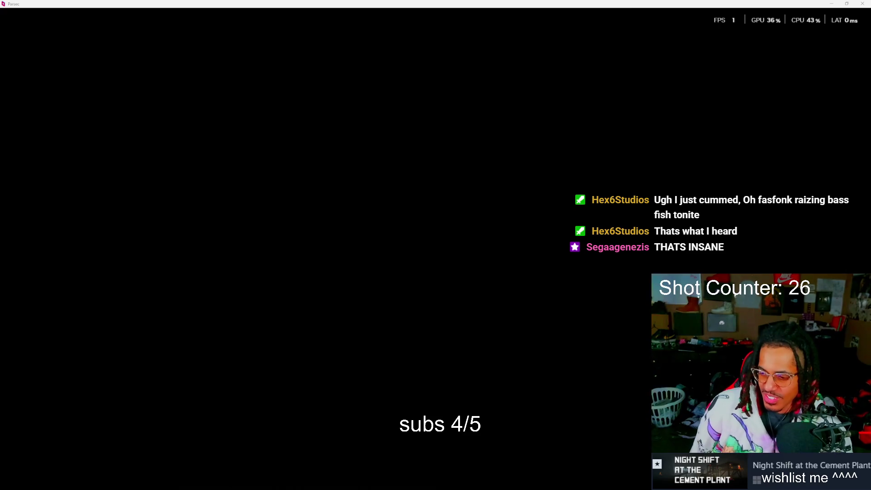
Disconnect the Parsec stream and close the Parsec window.
mouse_move(667, 115)
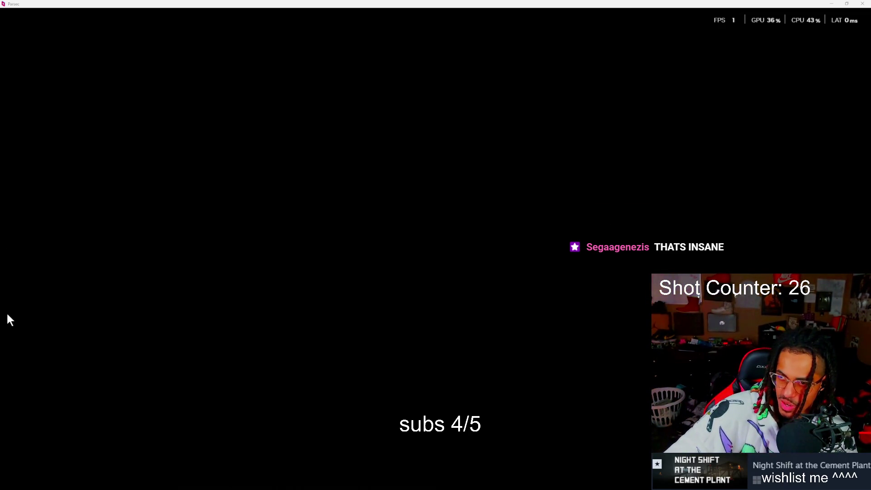
click(859, 8)
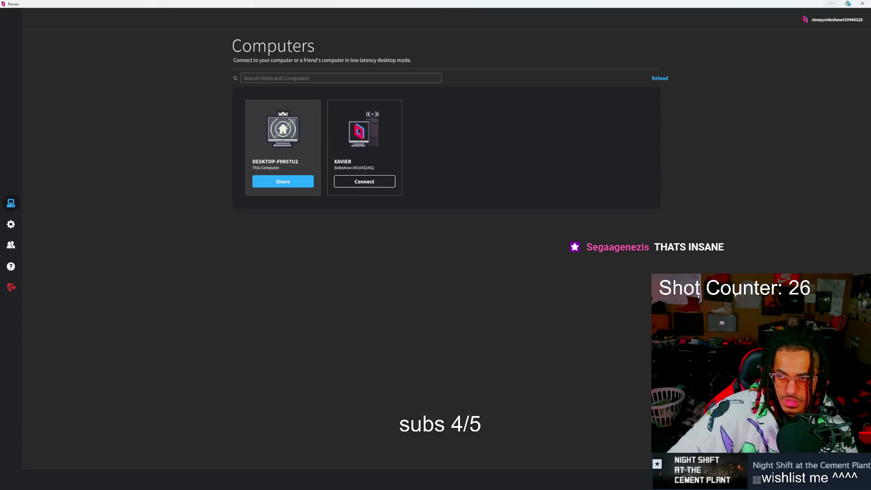
click(863, 4)
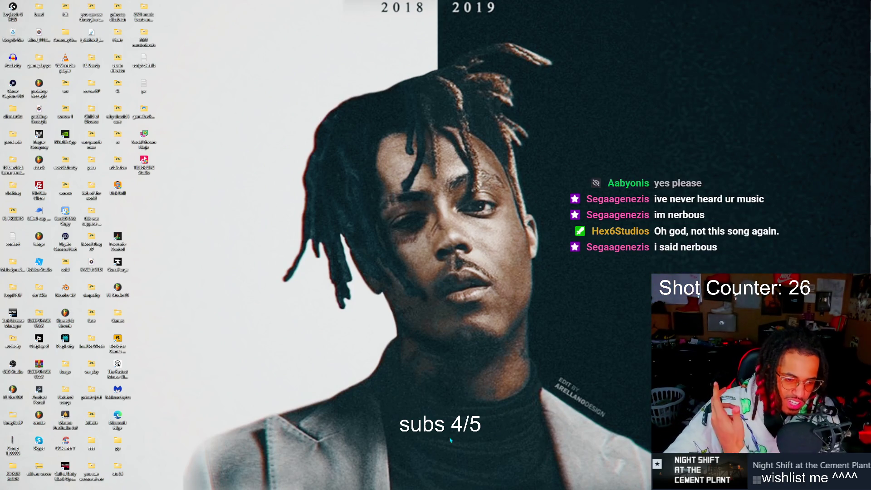
Open the Finsihed album songs folder and select I Love Like My Mother, Unmet Needs MR, and Toxic to Healthy MR.
mouse_move(177, 470)
click(117, 482)
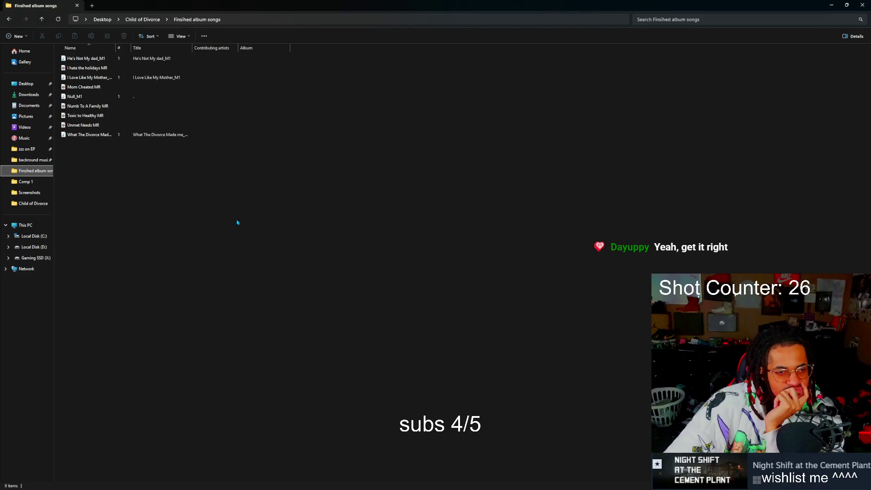
click(114, 78)
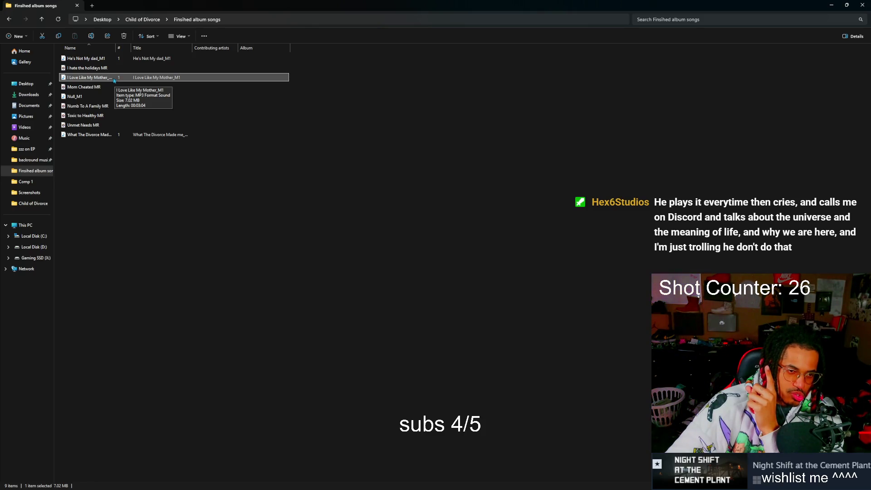
click(98, 125)
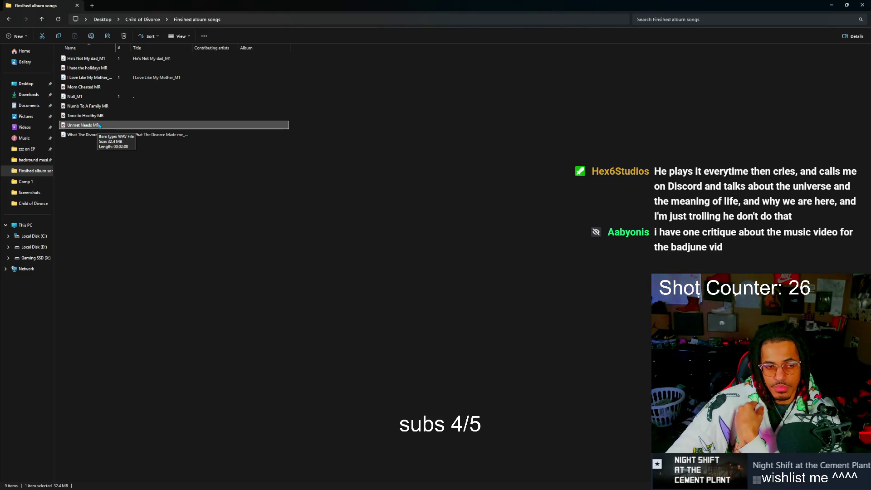
click(103, 135)
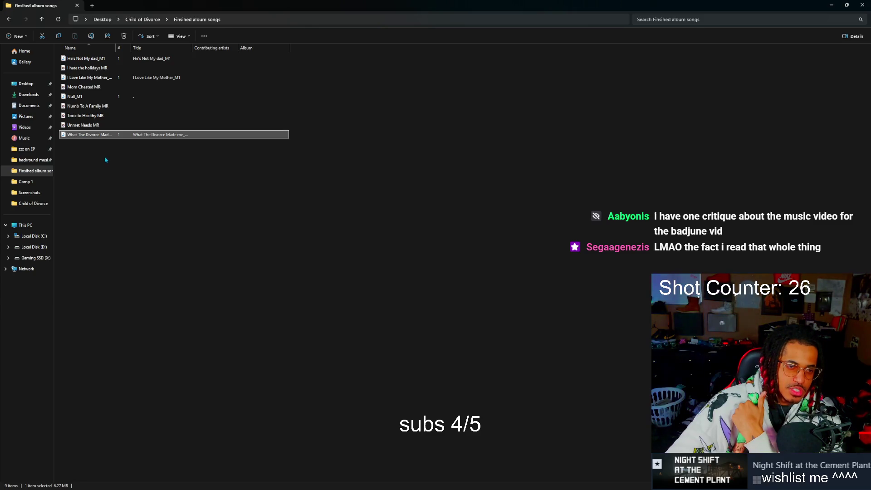
click(93, 127)
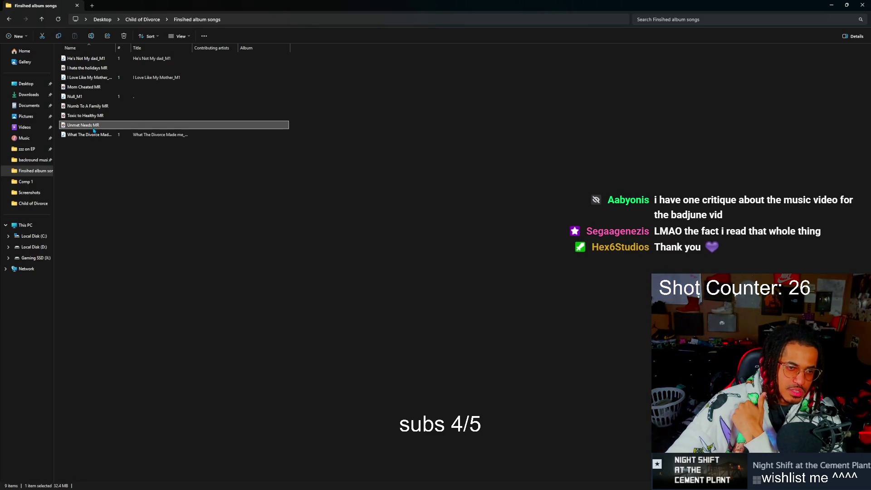
click(96, 137)
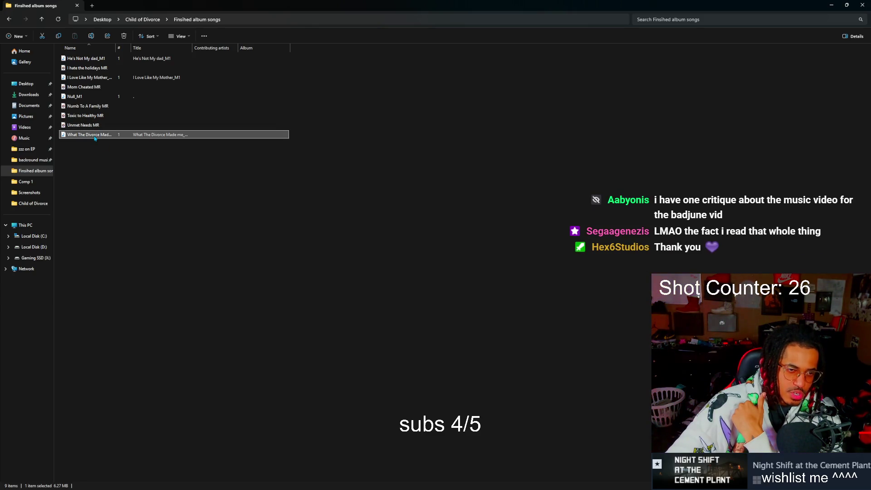
click(96, 79)
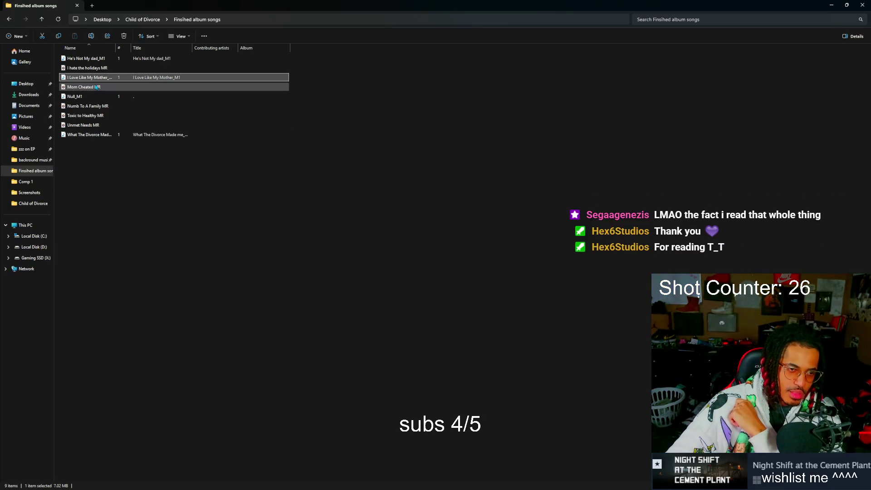
click(104, 116)
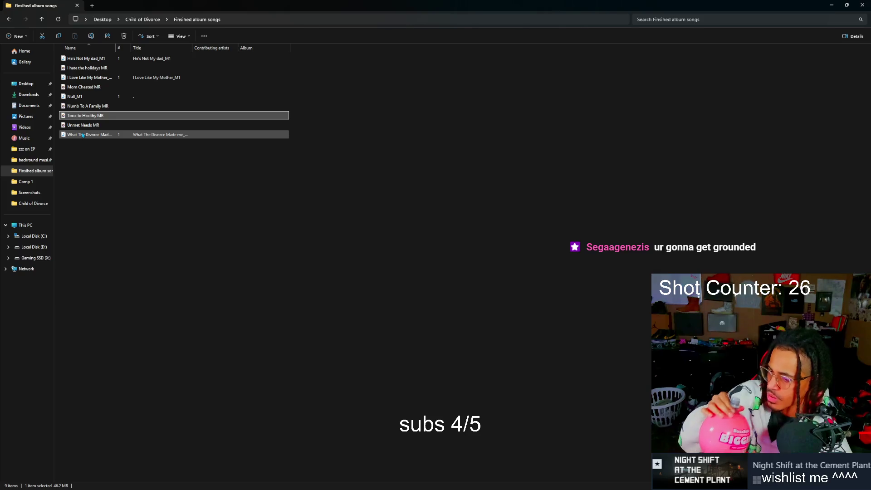
click(178, 166)
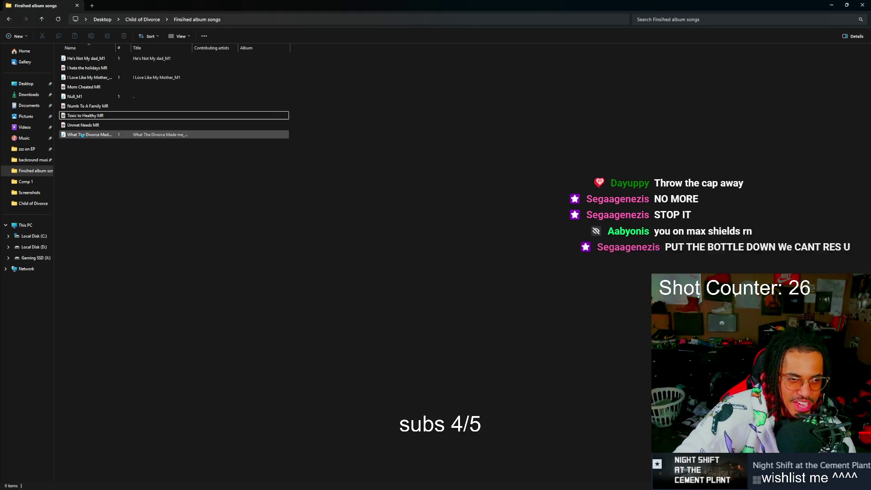
click(111, 127)
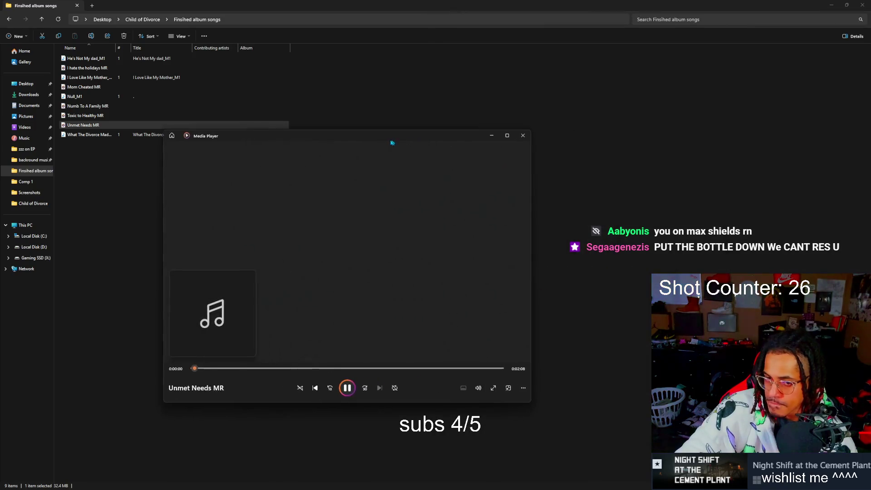
Maximize the Media Player window playing Unmet Needs MR.
click(506, 136)
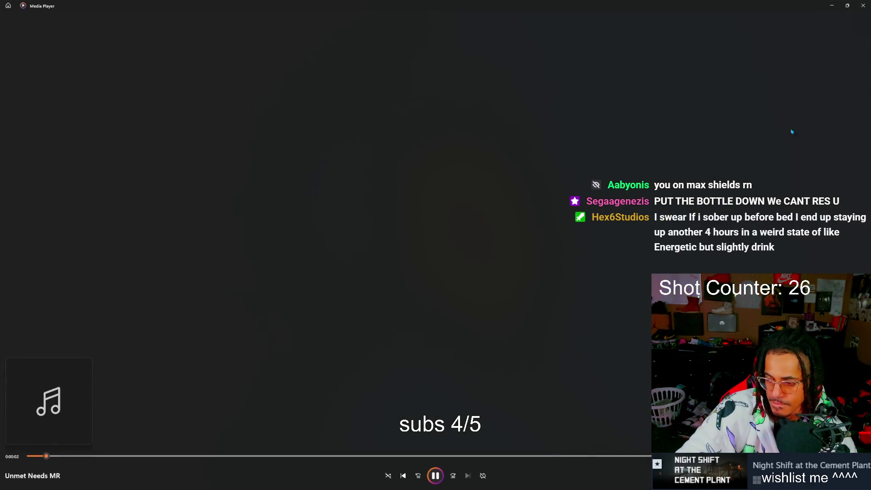
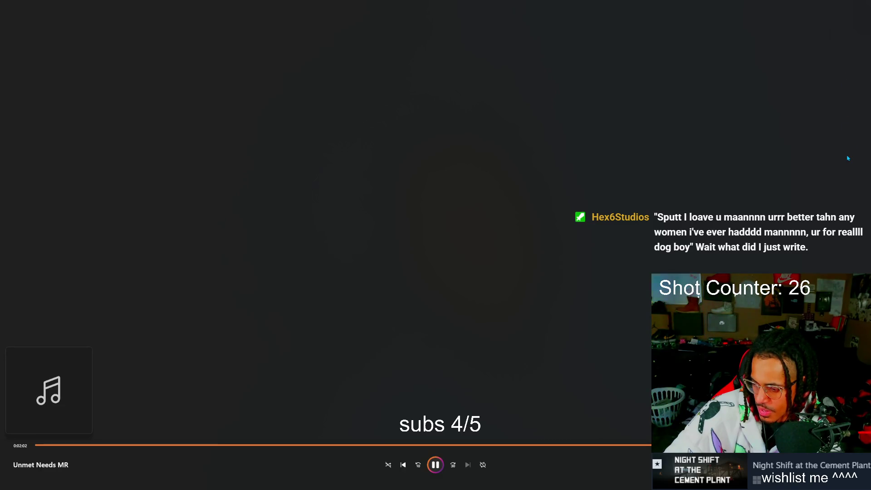
Exit fullscreen, close Media Player's Unmet Needs MR playback, and return to the Finished album songs folder.
key(Escape)
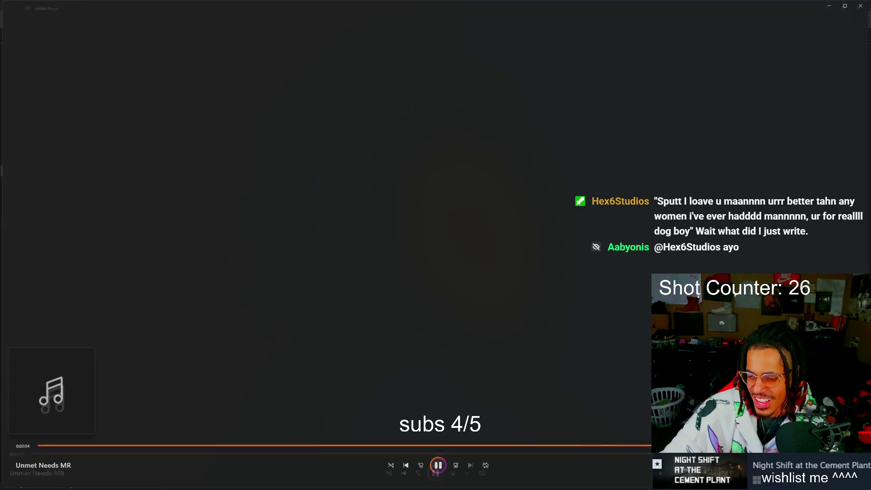
click(863, 6)
click(278, 241)
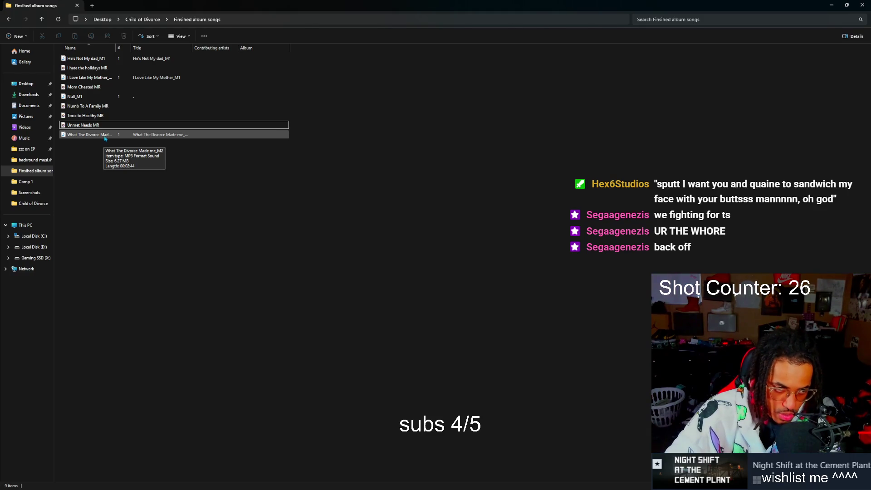
Open the 2:44 MP3 What The Divorce Made me_M2 from the folder so it plays in Media Player.
double_click(105, 138)
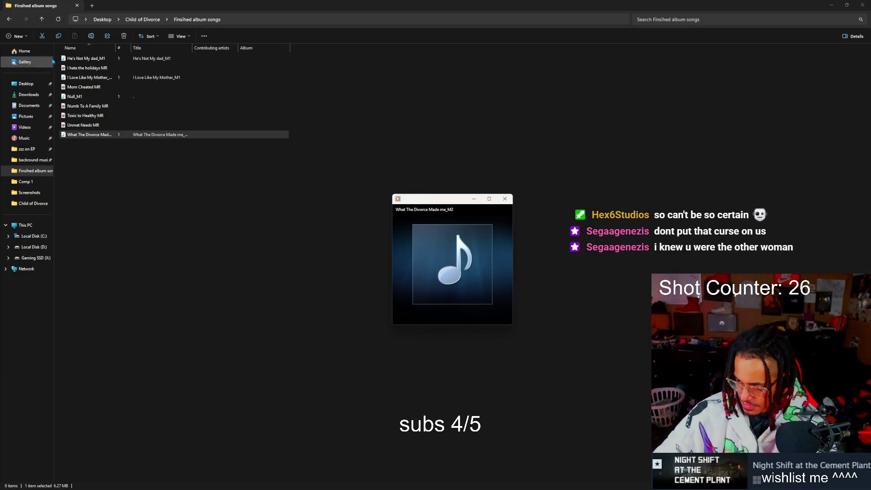
Close the Media Player window playing What The Divorce Made me_M2, back to the album song list.
click(73, 134)
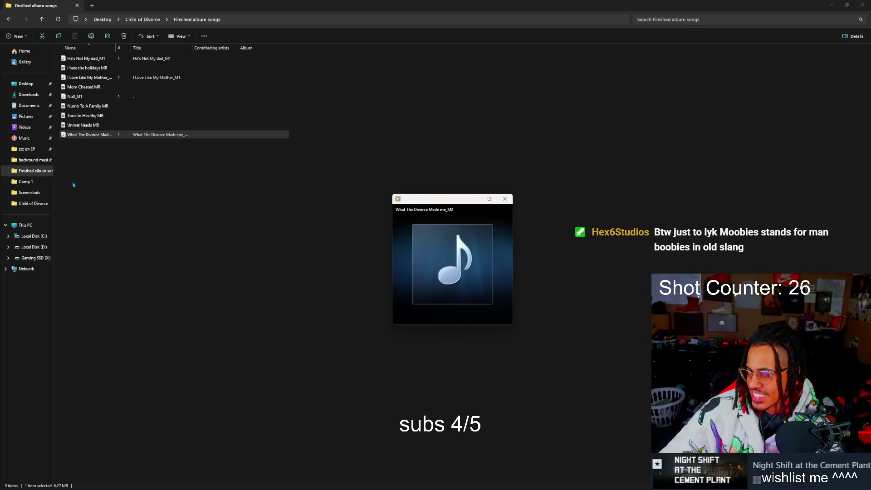
click(505, 199)
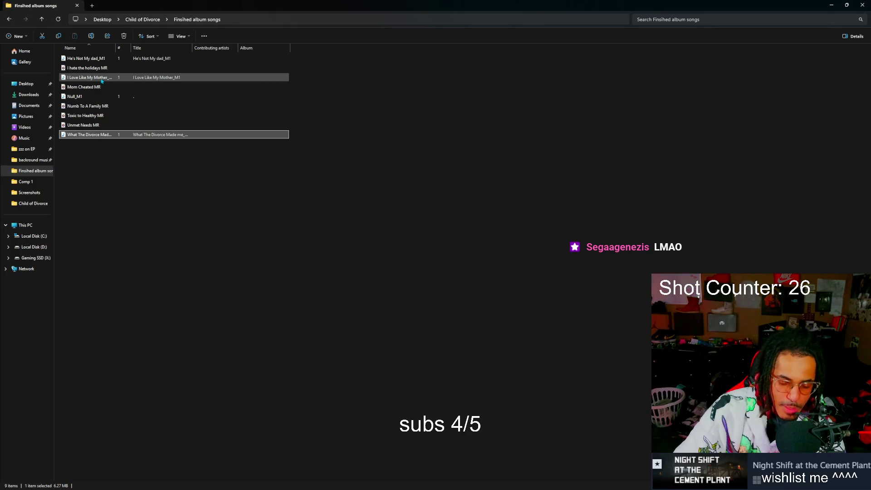
Start I Love Like My Mother_M1 from the album folder and expand its playback to full screen.
click(101, 80)
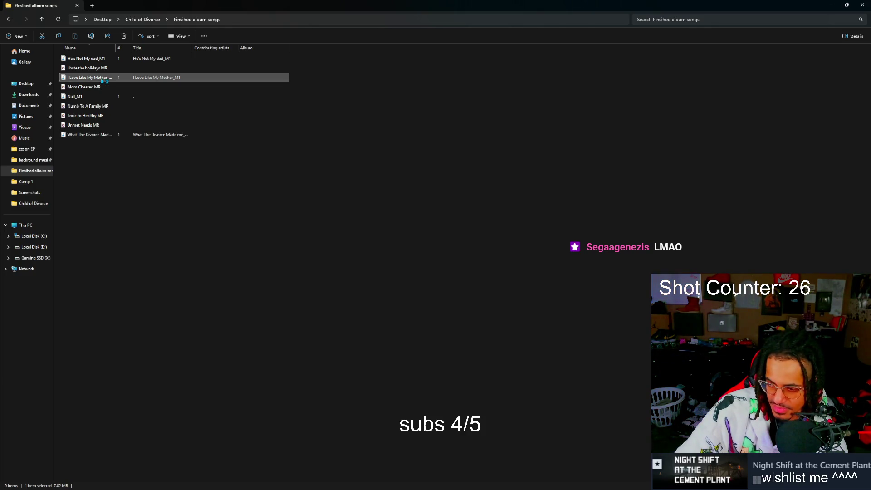
double_click(104, 80)
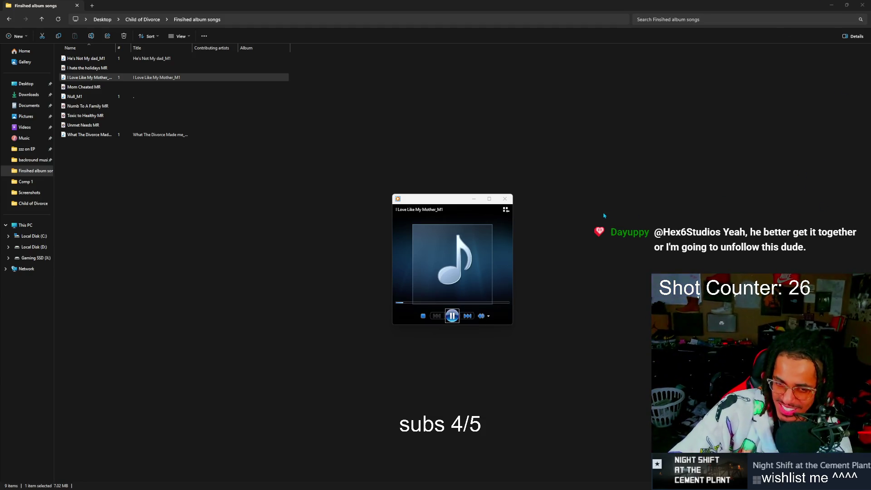
double_click(431, 198)
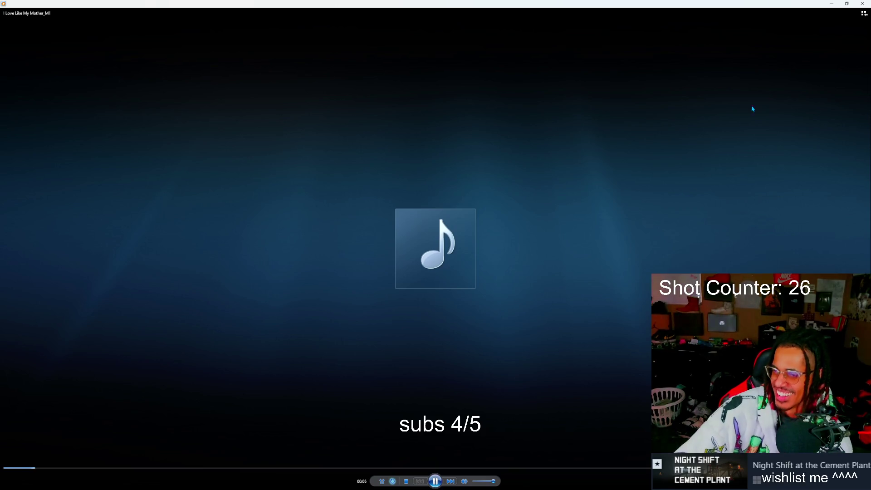
Restore I Love Like My Mother_M1 from full screen to the small player window.
double_click(774, 186)
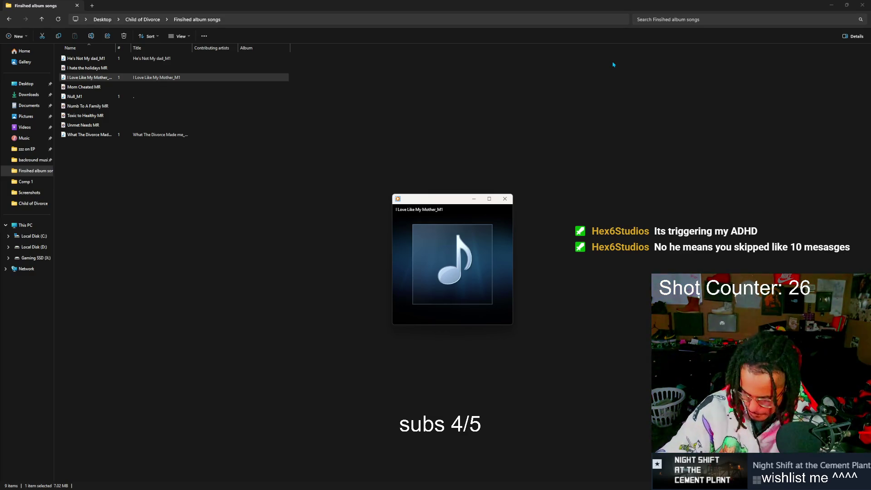
Pause I Love Like My Mother_M1, rewind it a few seconds, play briefly, then pause near 0:10.
mouse_move(491, 295)
click(453, 316)
drag(415, 303, 401, 304)
click(452, 316)
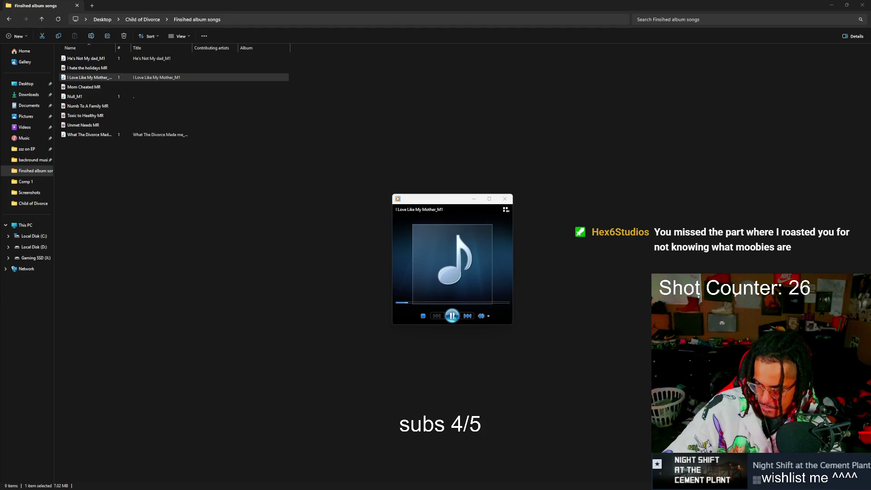
click(453, 316)
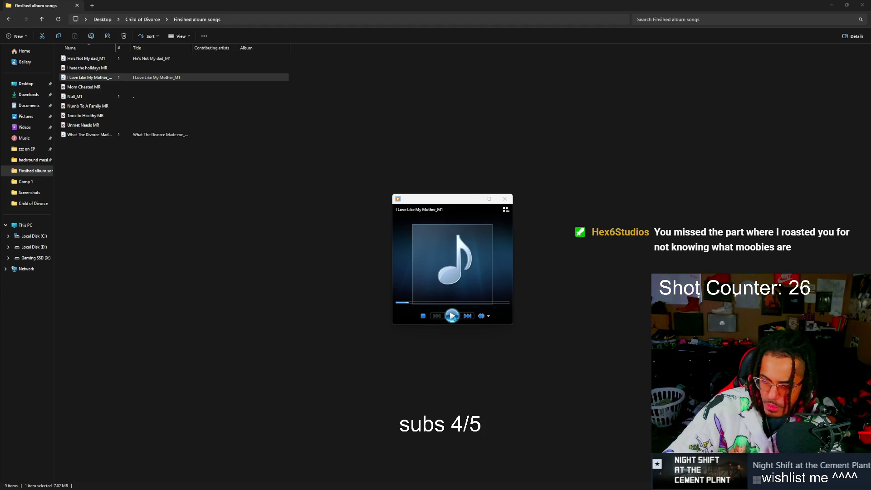
mouse_move(405, 306)
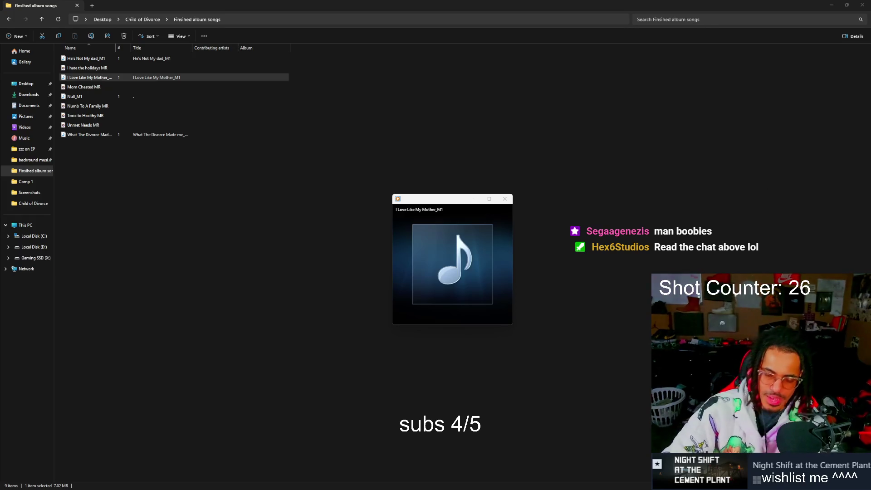
Resume I Love Like My Mother_M1 for the listeners, pausing it again later.
click(454, 317)
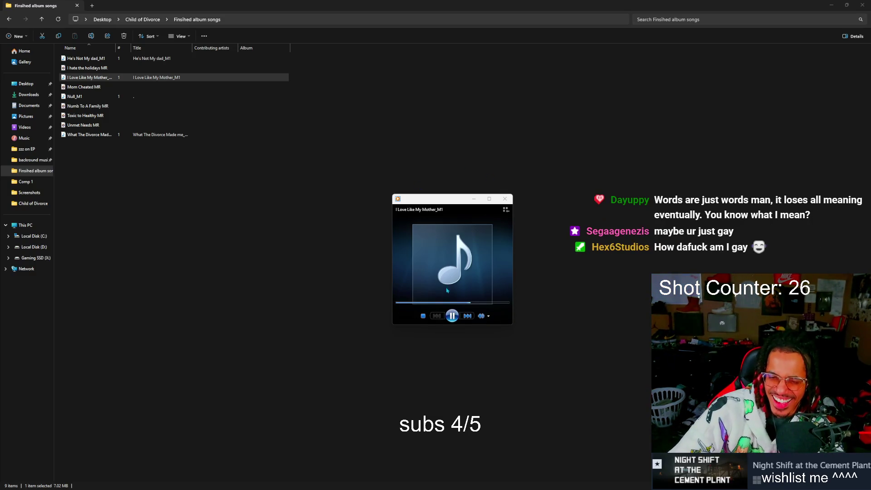
click(455, 320)
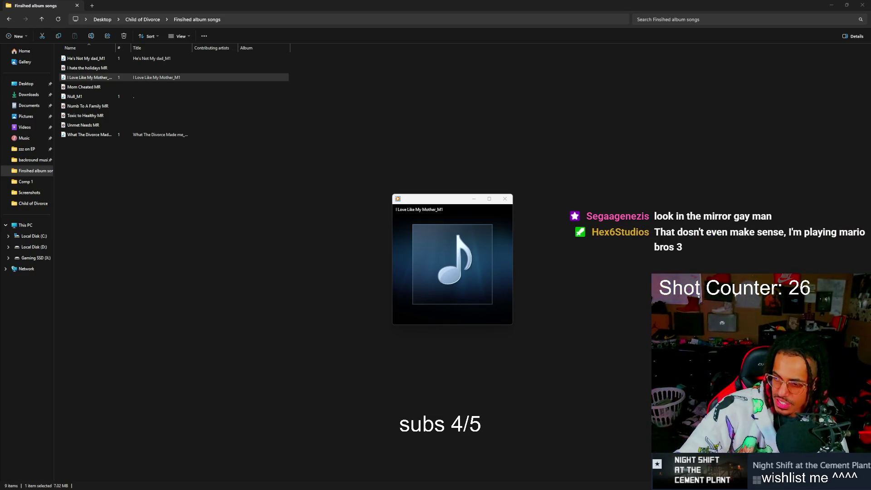
Leave I Love Like My Mother_M1 paused in the compact player over the album folder.
mouse_move(454, 326)
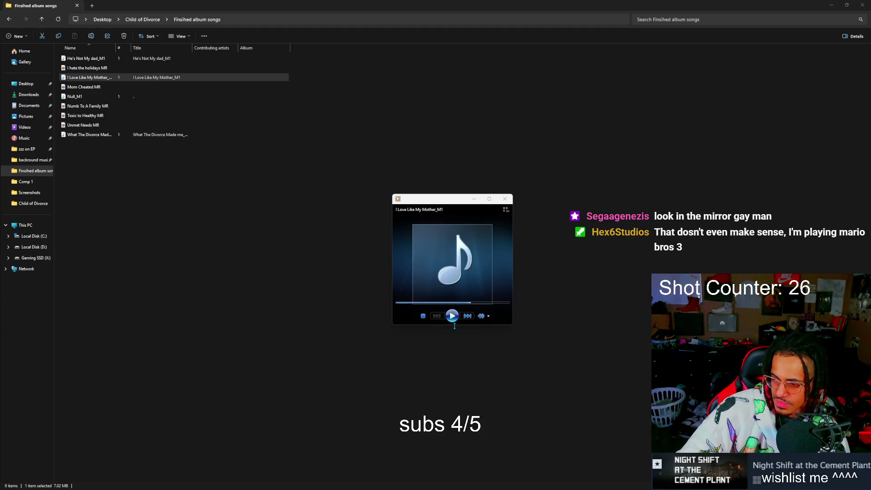